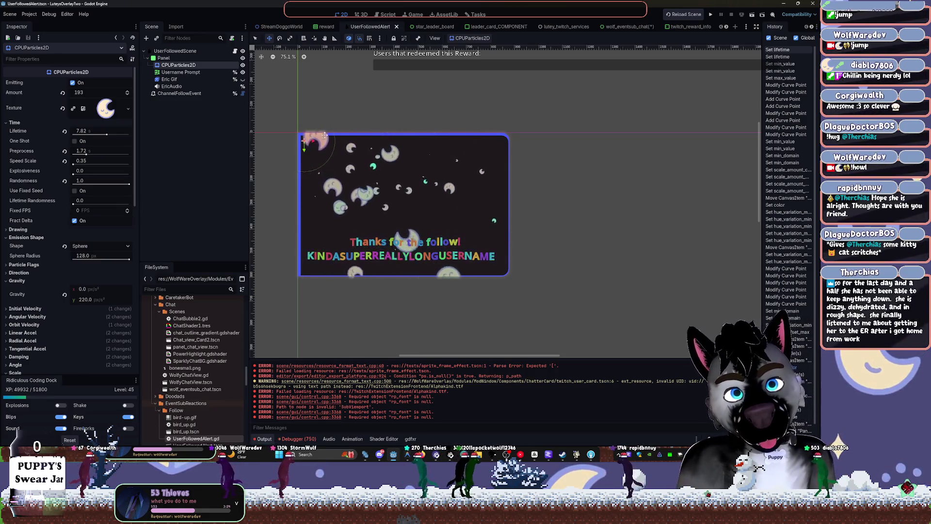
Move the bone particle emitter right, make Eric Gif visible and tilt it slightly.
{"action": "left_click_drag", "start_coordinate": [317, 152], "coordinate": [340, 159]}
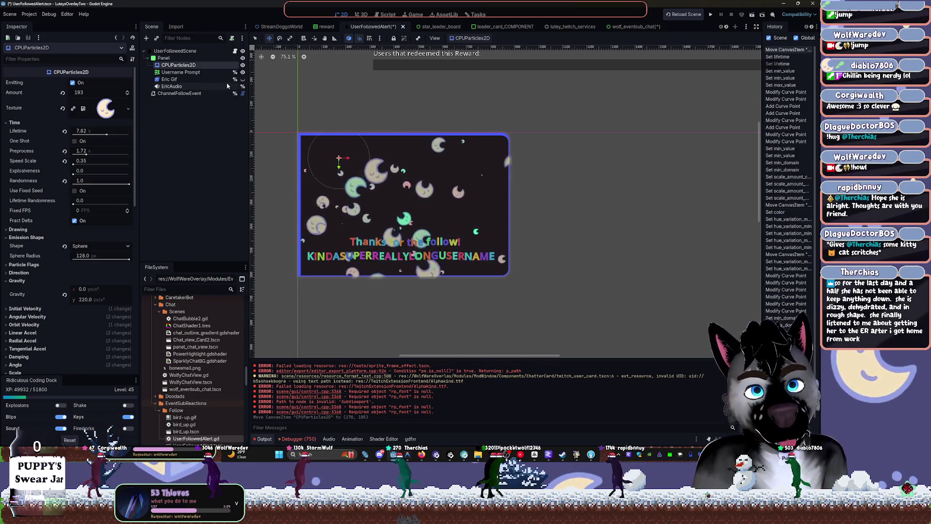
{"action": "left_click", "coordinate": [242, 80]}
{"action": "scroll", "coordinate": [411, 192], "scroll_direction": "up", "scroll_amount": 1}
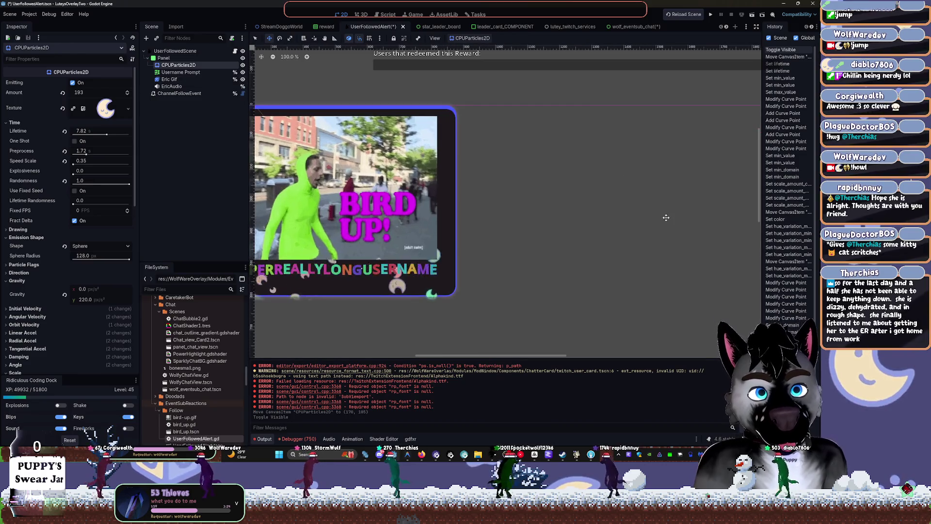
{"action": "scroll", "coordinate": [292, 154], "scroll_direction": "left", "scroll_amount": 2}
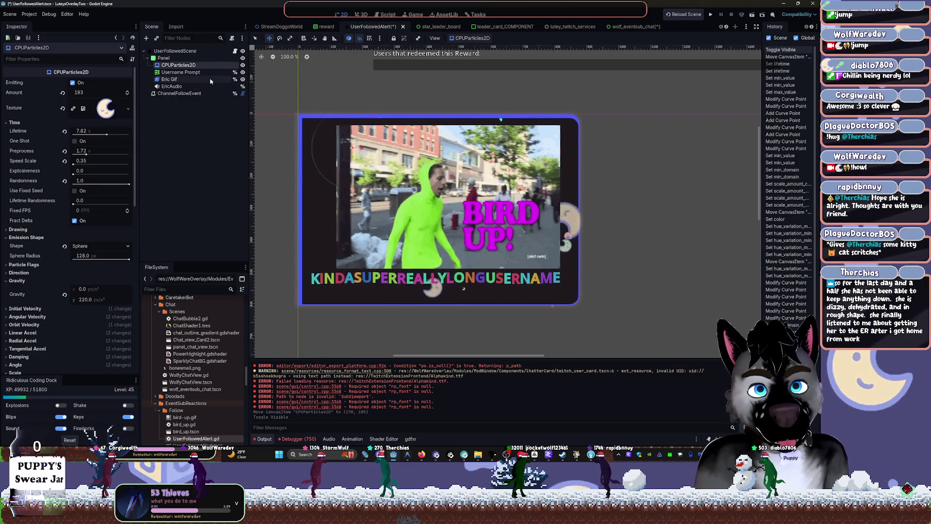
{"action": "left_click", "coordinate": [312, 160]}
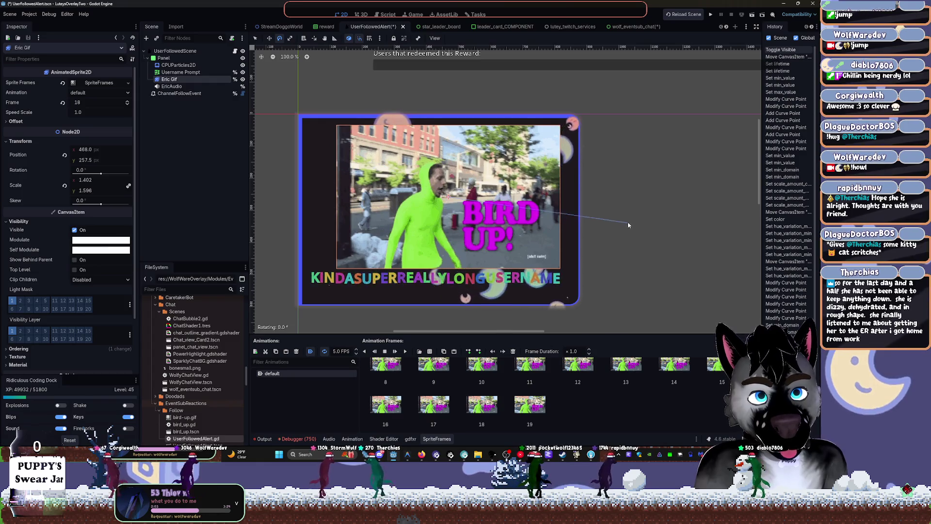
{"action": "mouse_move", "coordinate": [628, 224]}
{"action": "left_mouse_down"}
{"action": "mouse_move", "coordinate": [619, 191]}
{"action": "mouse_move", "coordinate": [624, 250]}
{"action": "left_mouse_up"}
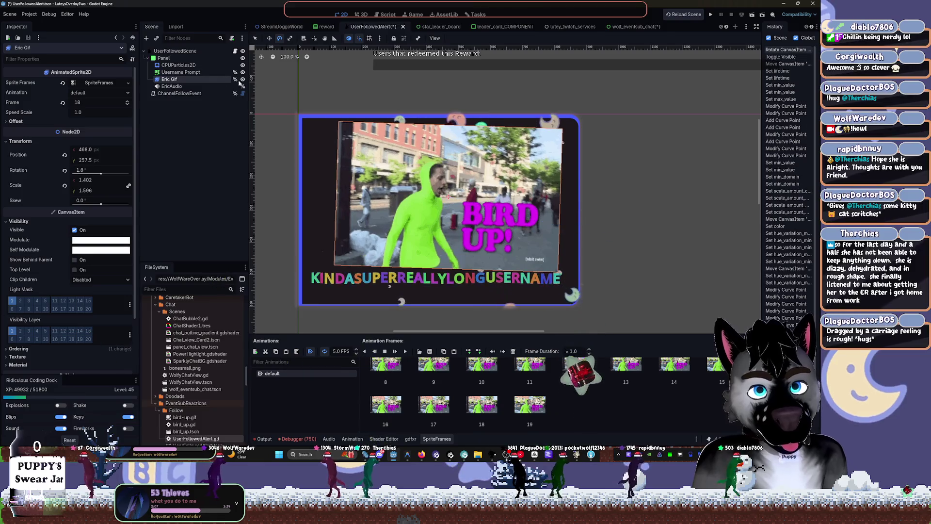
Shift the particle emitter left and scale the BIRD UP gif down.
{"action": "left_click", "coordinate": [179, 65]}
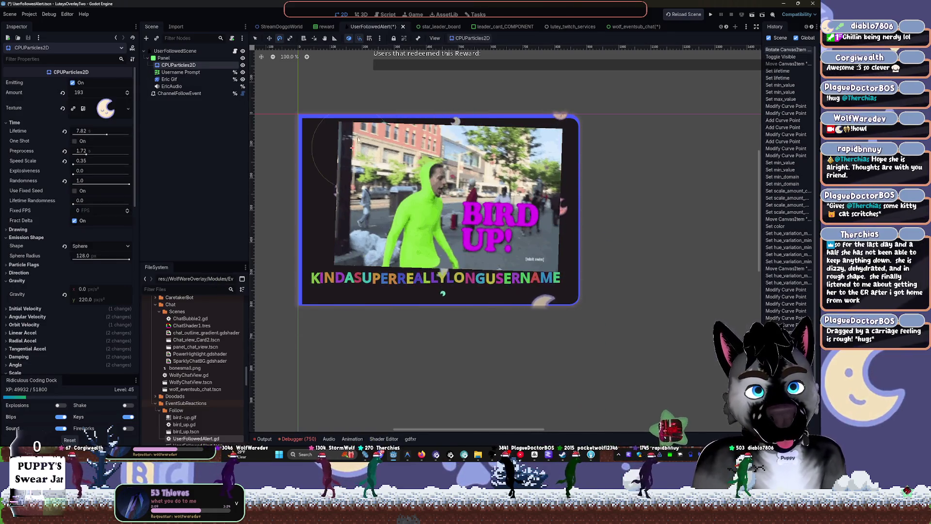
{"action": "left_click_drag", "start_coordinate": [322, 132], "coordinate": [310, 134]}
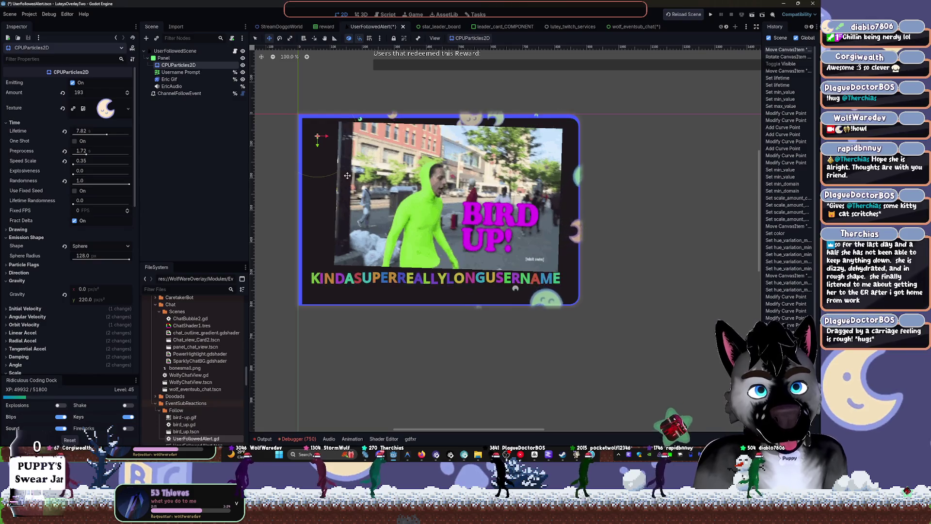
{"action": "left_click", "coordinate": [189, 80]}
{"action": "mouse_move", "coordinate": [563, 275]}
{"action": "left_mouse_down"}
{"action": "mouse_move", "coordinate": [488, 212]}
{"action": "mouse_move", "coordinate": [509, 218]}
{"action": "mouse_move", "coordinate": [530, 253]}
{"action": "left_mouse_up"}
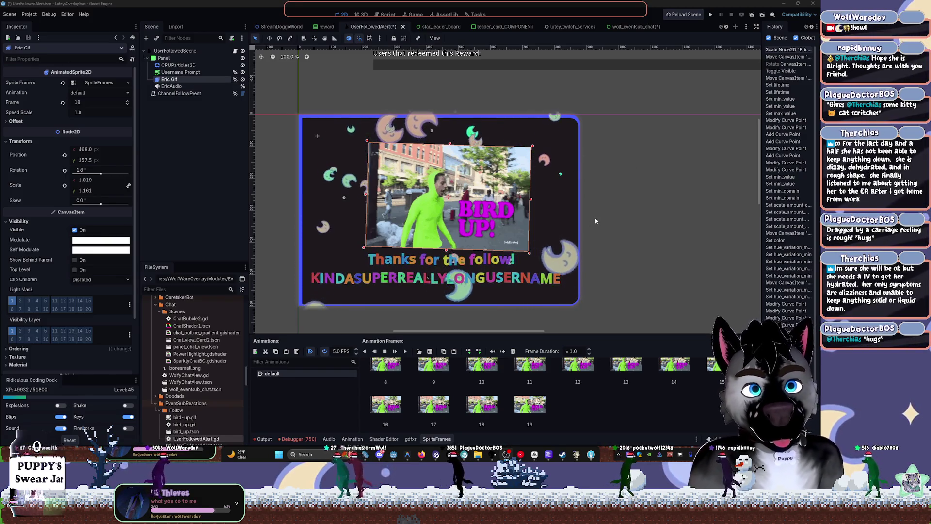
Scale the BIRD UP gif to 1.059 × 1.206, move it to 449, 251, and replay its animation.
{"action": "mouse_move", "coordinate": [529, 252]}
{"action": "left_mouse_down"}
{"action": "mouse_move", "coordinate": [561, 274]}
{"action": "mouse_move", "coordinate": [533, 255]}
{"action": "left_mouse_up"}
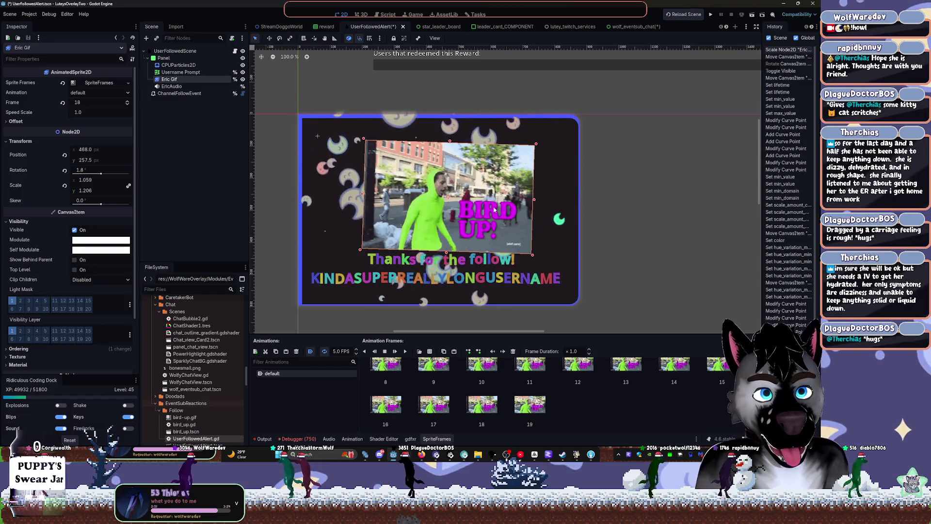
{"action": "key", "text": "w"}
{"action": "mouse_move", "coordinate": [492, 228]}
{"action": "left_mouse_down"}
{"action": "mouse_move", "coordinate": [477, 213]}
{"action": "mouse_move", "coordinate": [483, 225]}
{"action": "left_mouse_up"}
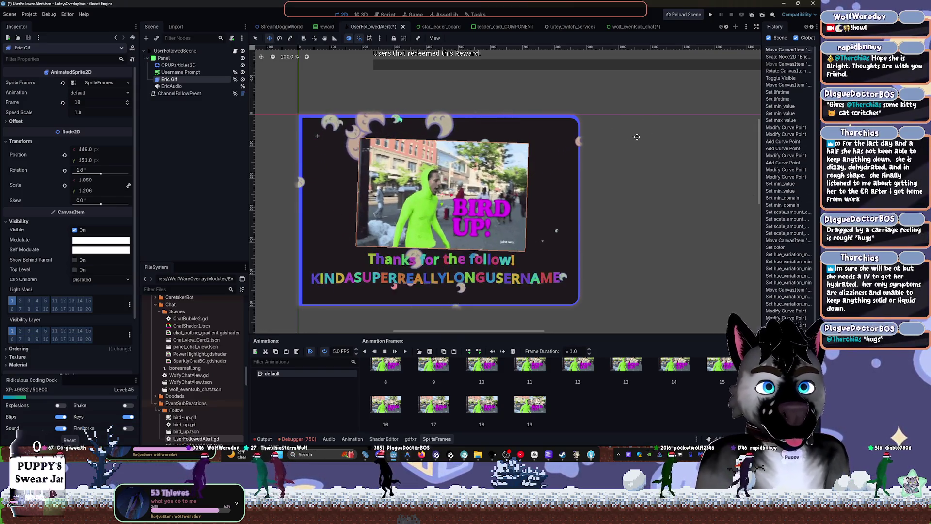
{"action": "left_click", "coordinate": [405, 351]}
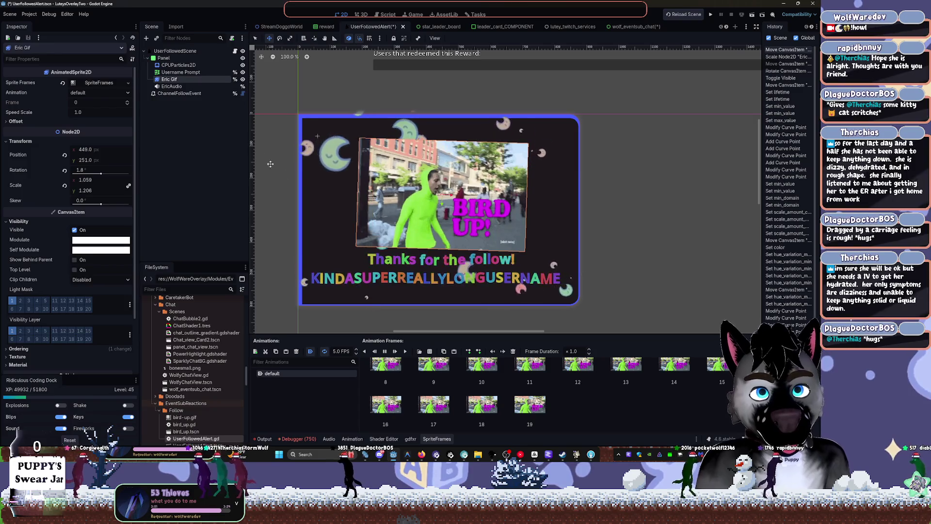
{"action": "scroll", "coordinate": [86, 309], "scroll_direction": "down", "scroll_amount": 3}
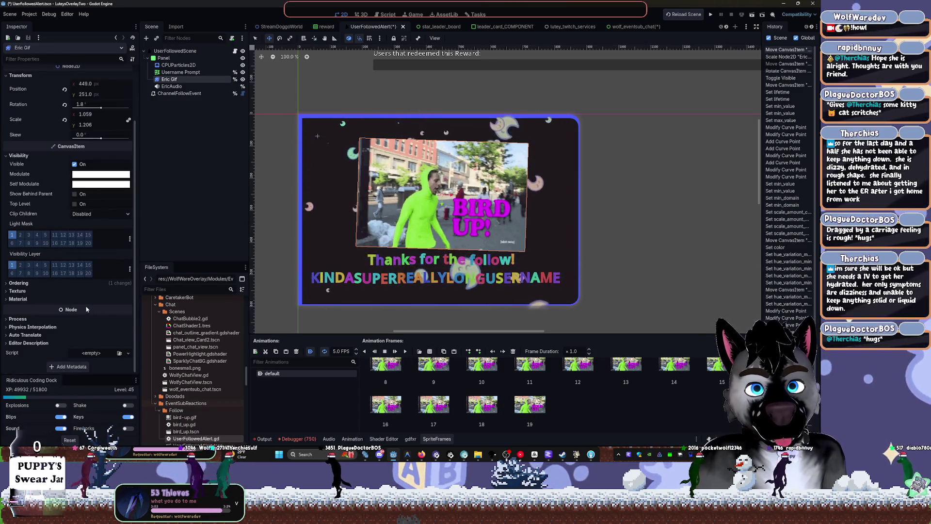
Give Eric Gif a new ShaderMaterial using the cel-shader-base shader.
{"action": "left_click", "coordinate": [18, 299]}
{"action": "left_click", "coordinate": [128, 307]}
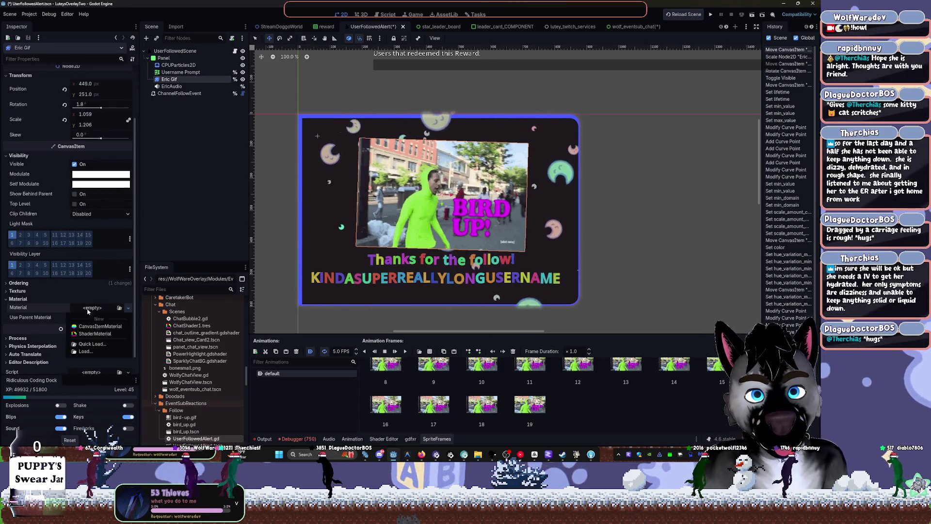
{"action": "left_click", "coordinate": [91, 345]}
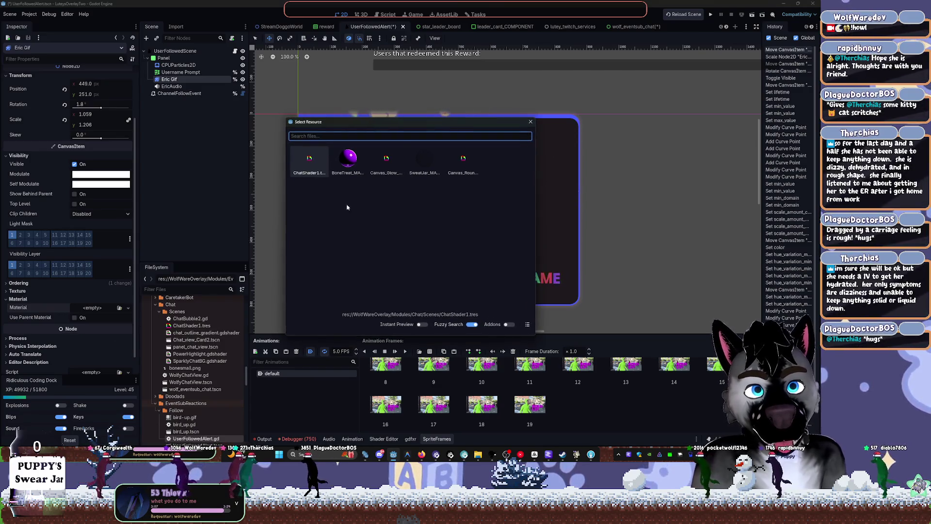
{"action": "left_click", "coordinate": [530, 123]}
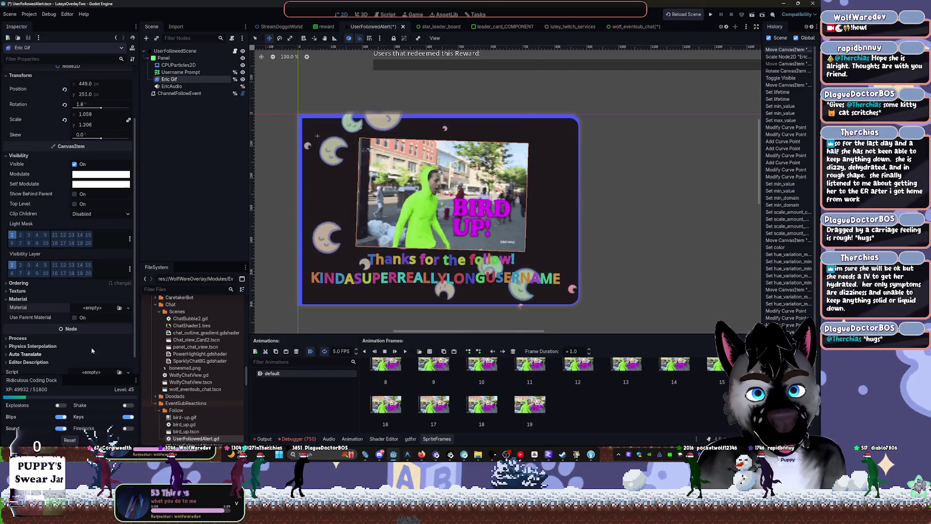
{"action": "left_click", "coordinate": [128, 308]}
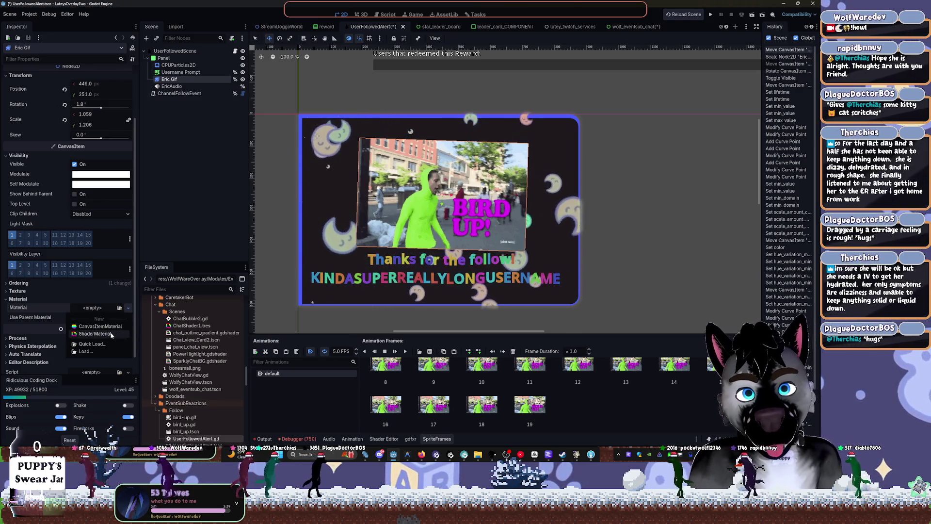
{"action": "left_click", "coordinate": [105, 334]}
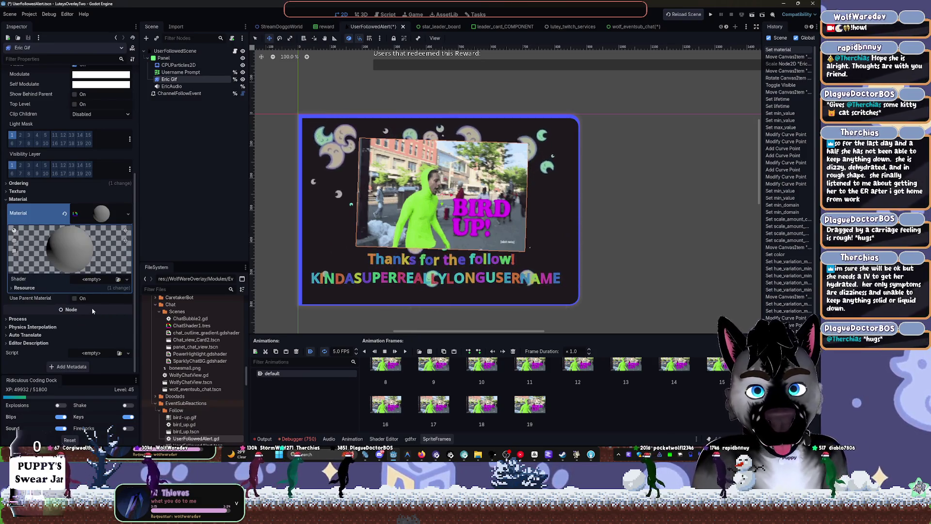
{"action": "left_click", "coordinate": [127, 280]}
{"action": "left_click", "coordinate": [99, 306]}
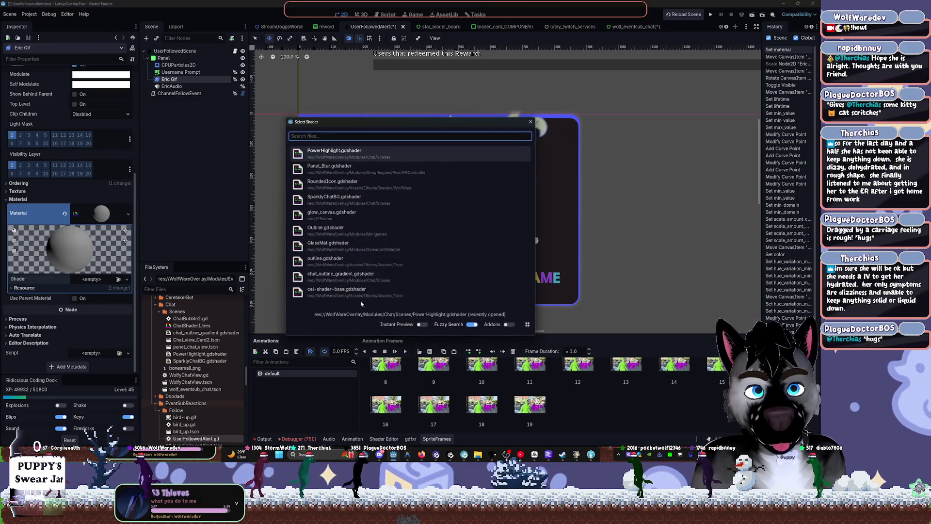
{"action": "left_click", "coordinate": [332, 293]}
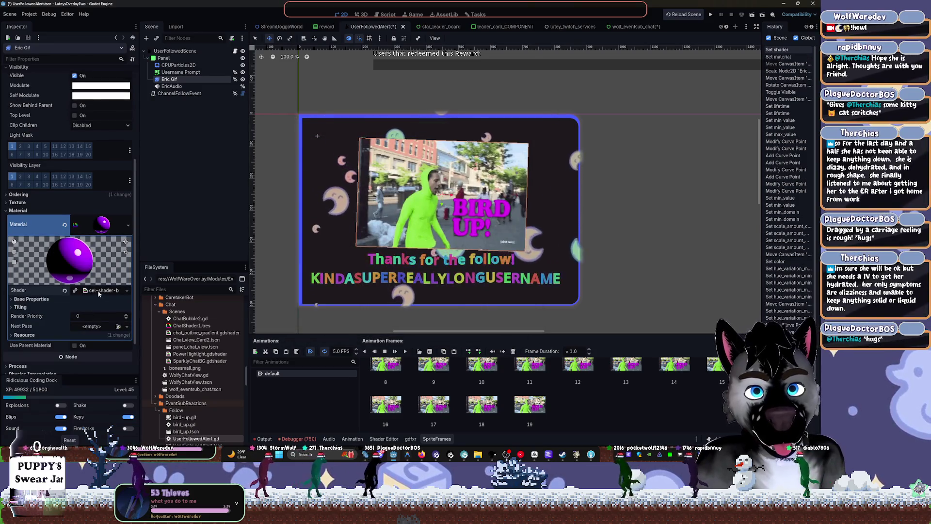
Quick Load glow_canvas.gdshader into the material's shader slot.
{"action": "left_click", "coordinate": [99, 291]}
{"action": "left_click", "coordinate": [127, 290]}
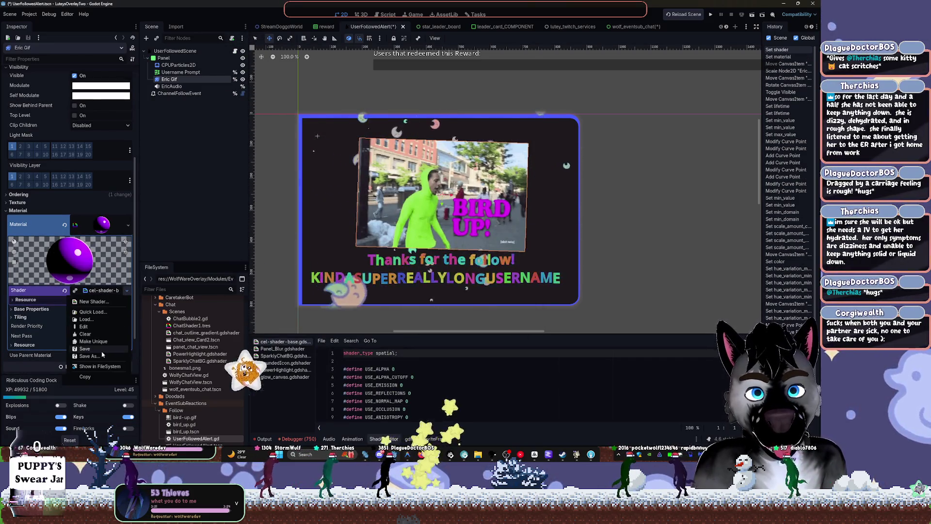
{"action": "left_click", "coordinate": [92, 312]}
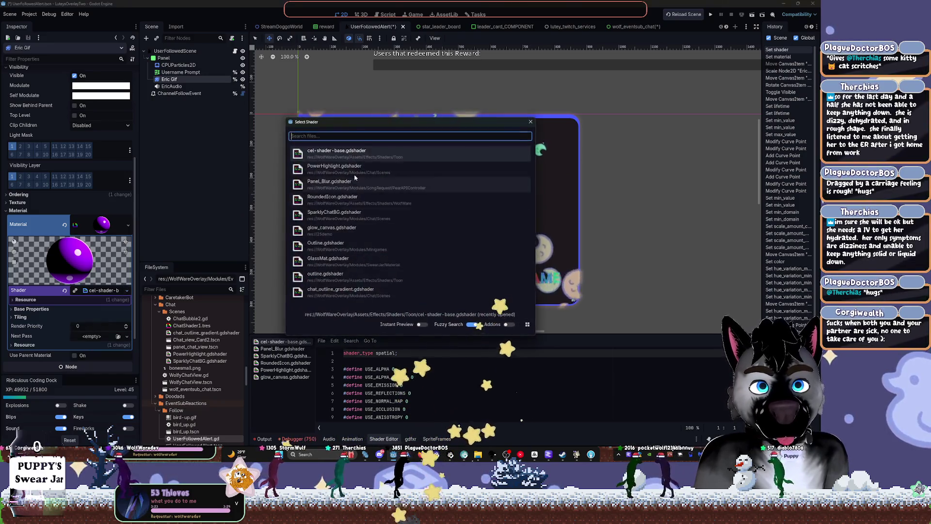
{"action": "type", "text": "ca"}
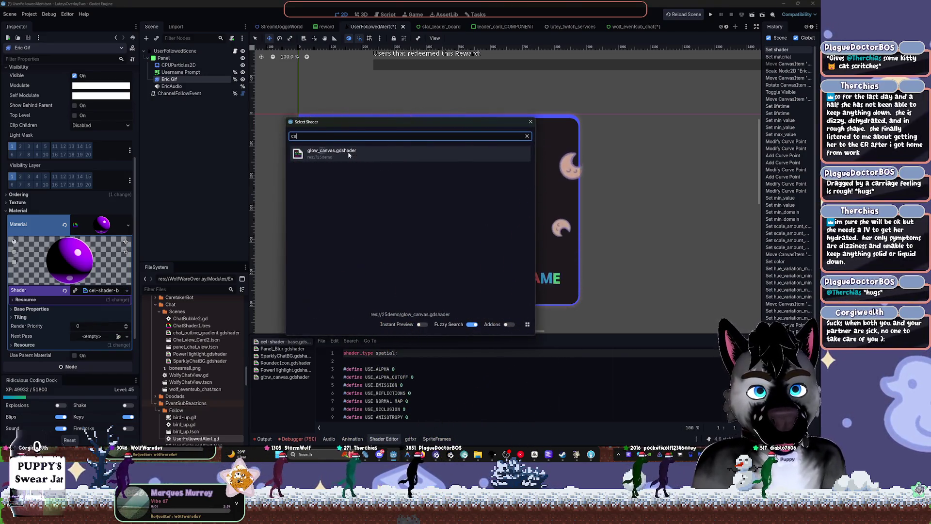
{"action": "double_click", "coordinate": [348, 155]}
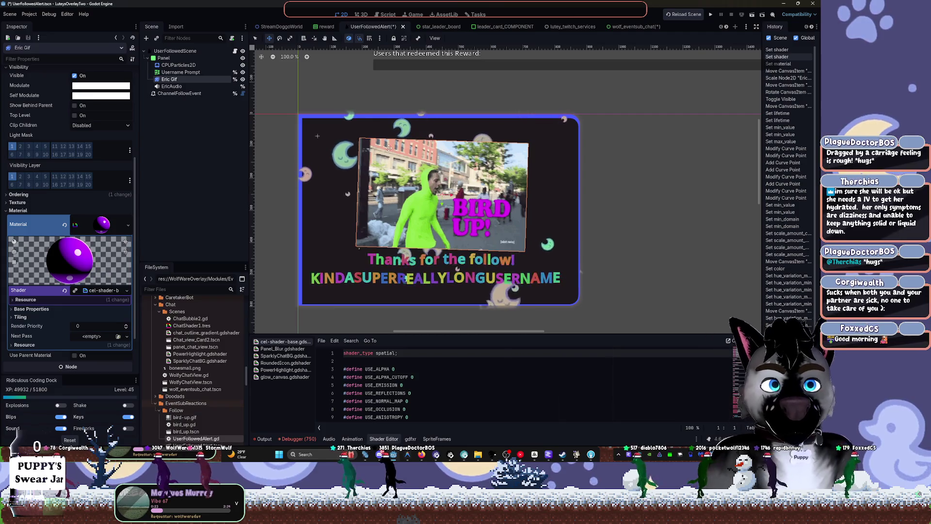
{"action": "left_click_drag", "start_coordinate": [406, 184], "coordinate": [429, 174]}
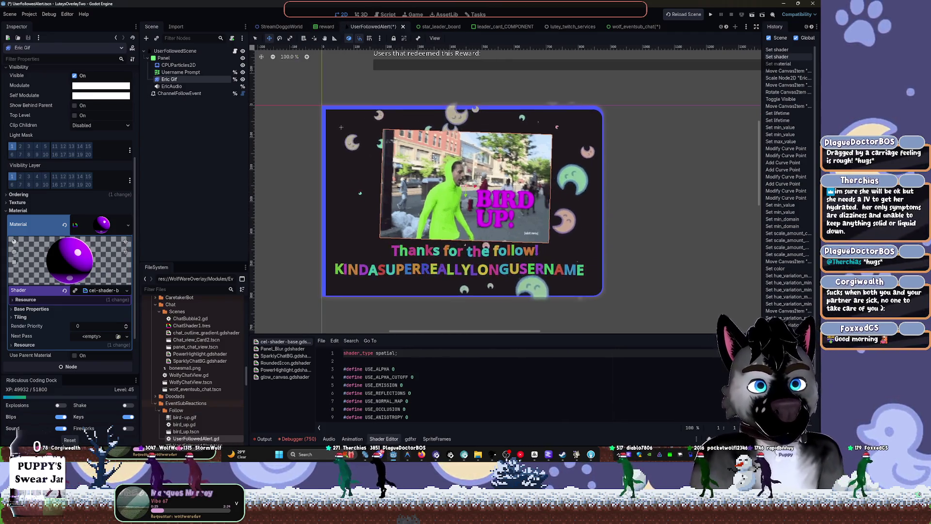
Enlarge the shader editor and open the glow_canvas.gdshader bloom code.
{"action": "scroll", "coordinate": [412, 417], "scroll_direction": "down", "scroll_amount": 6}
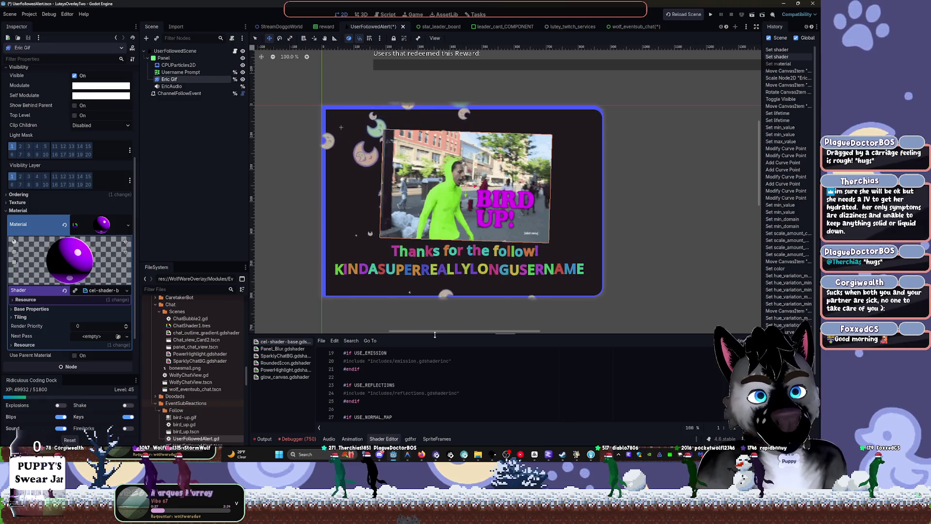
{"action": "left_click_drag", "start_coordinate": [436, 334], "coordinate": [436, 256]}
{"action": "left_click", "coordinate": [451, 315]}
{"action": "scroll", "coordinate": [434, 298], "scroll_direction": "up", "scroll_amount": 5}
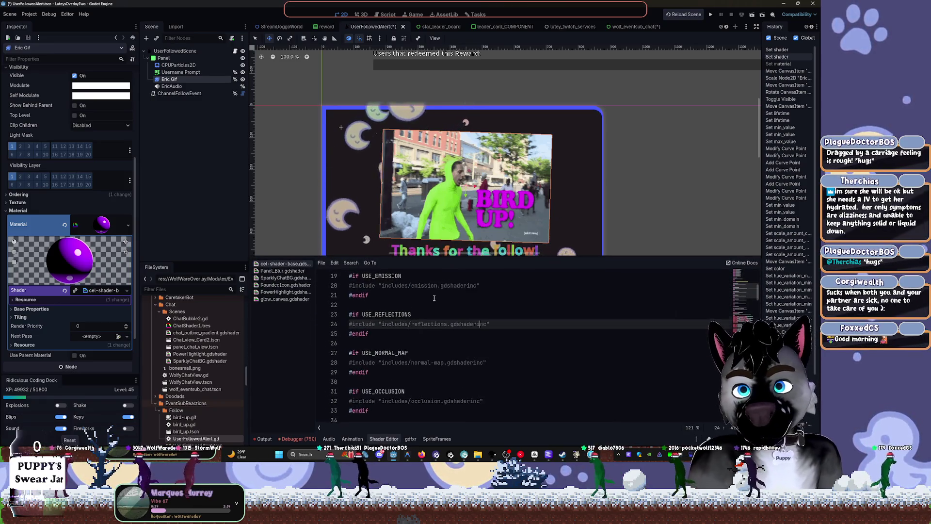
{"action": "scroll", "coordinate": [551, 353], "scroll_direction": "down", "scroll_amount": 10}
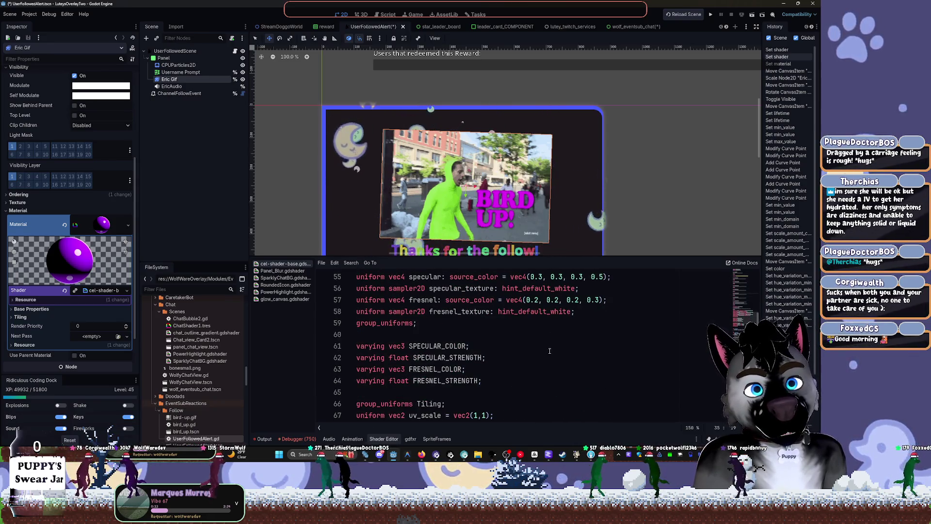
{"action": "scroll", "coordinate": [549, 351], "scroll_direction": "down", "scroll_amount": 5}
{"action": "scroll", "coordinate": [551, 349], "scroll_direction": "down", "scroll_amount": 3}
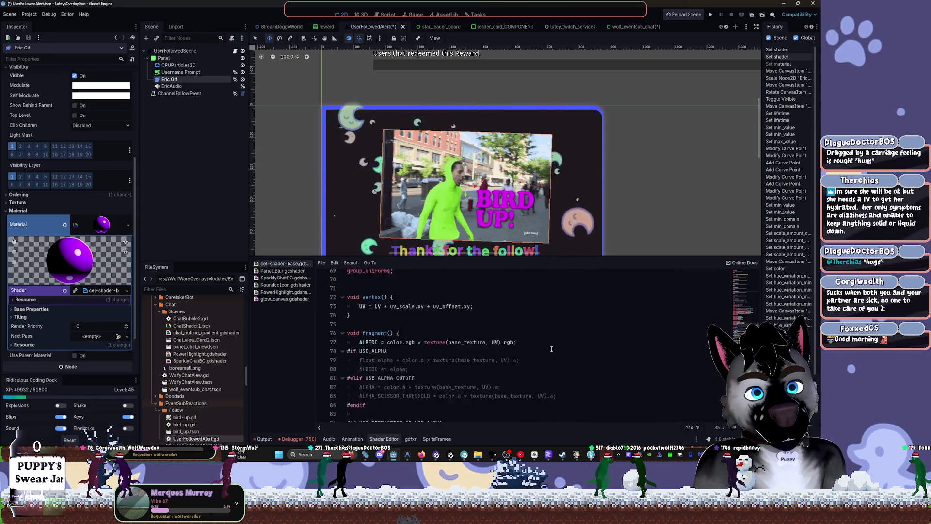
{"action": "scroll", "coordinate": [552, 349], "scroll_direction": "down", "scroll_amount": 7}
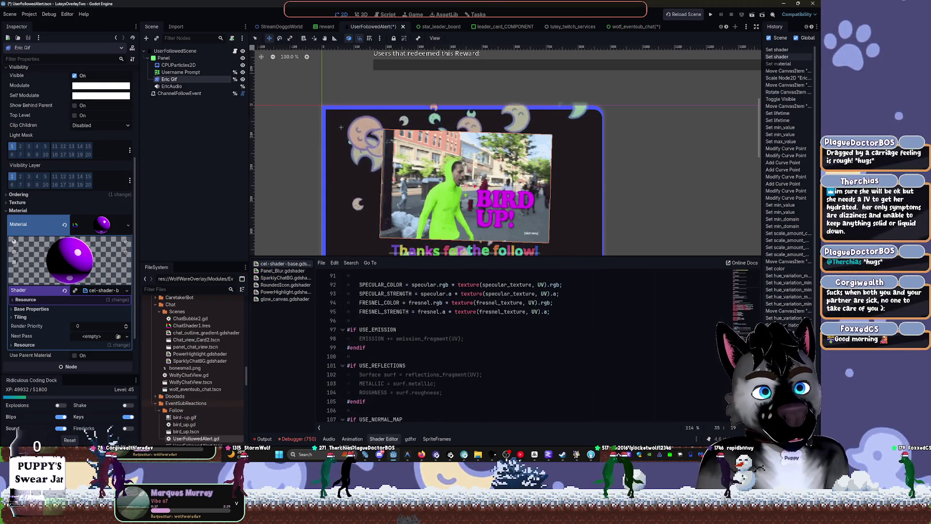
{"action": "key", "text": "shift+F12"}
{"action": "scroll", "coordinate": [748, 190], "scroll_direction": "down", "scroll_amount": 15}
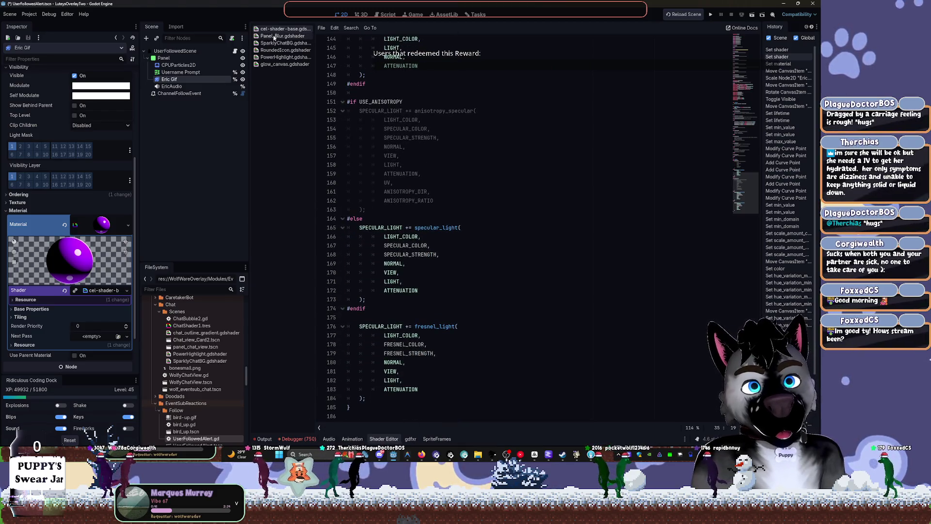
{"action": "left_click", "coordinate": [275, 65]}
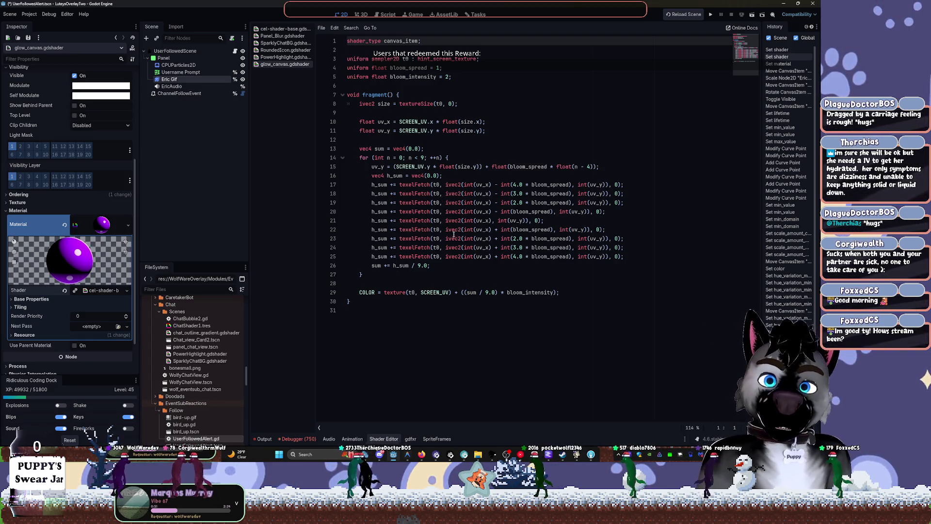
Restore the editor layout and bring up the Select Shader list via Quick Load.
{"action": "key", "text": "shift+F12"}
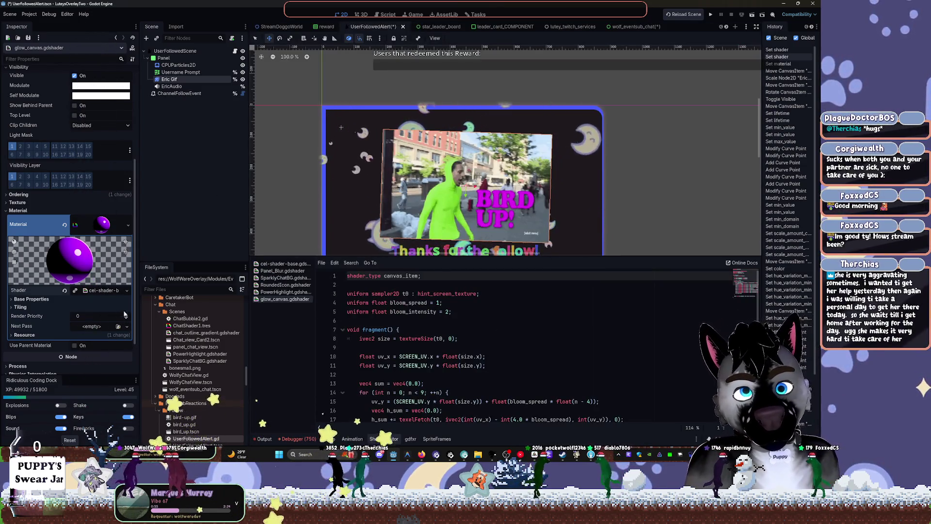
{"action": "left_click", "coordinate": [127, 290]}
{"action": "left_click", "coordinate": [92, 312]}
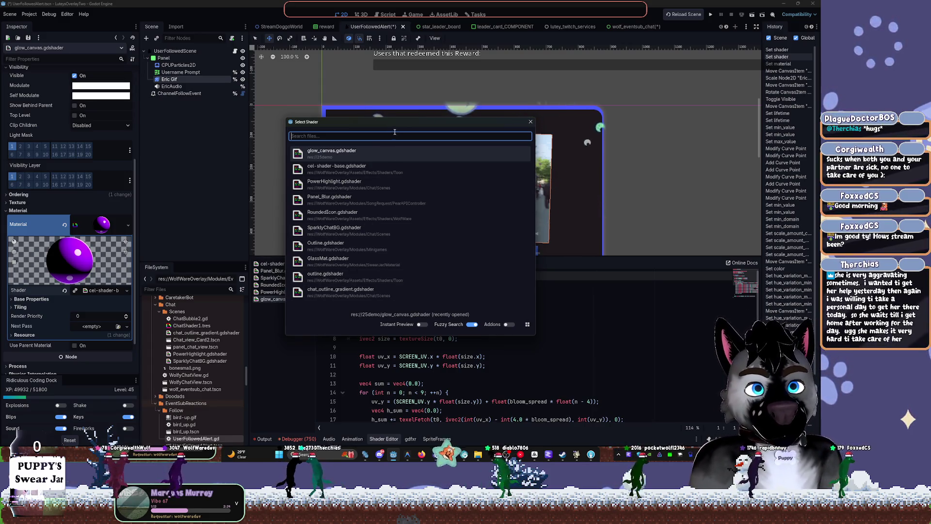
Close the Select Shader dialog unchanged and collapse the Chat/Scenes folder in FileSystem.
{"action": "left_click", "coordinate": [530, 123]}
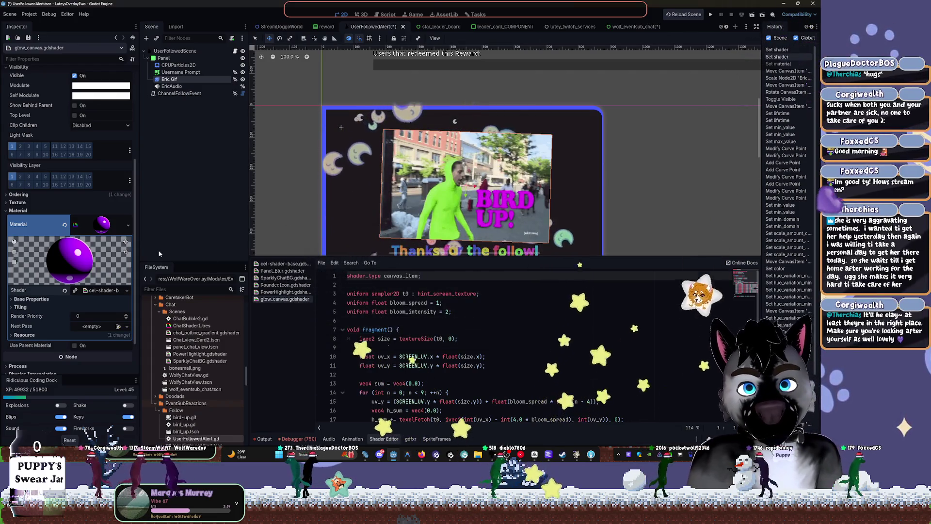
{"action": "left_click", "coordinate": [145, 279]}
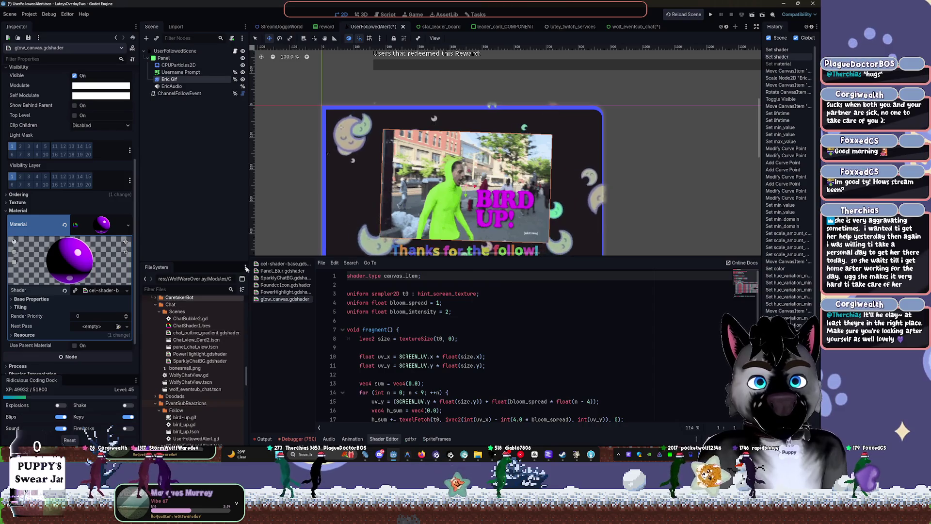
{"action": "double_click", "coordinate": [177, 312]}
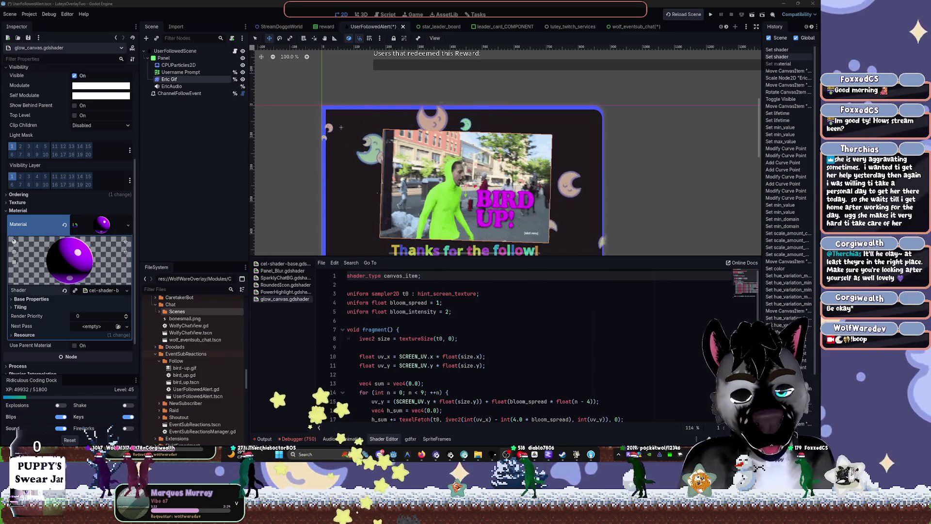
Switch to the wolf_eventsub_chat scene tab.
{"action": "mouse_move", "coordinate": [413, 464]}
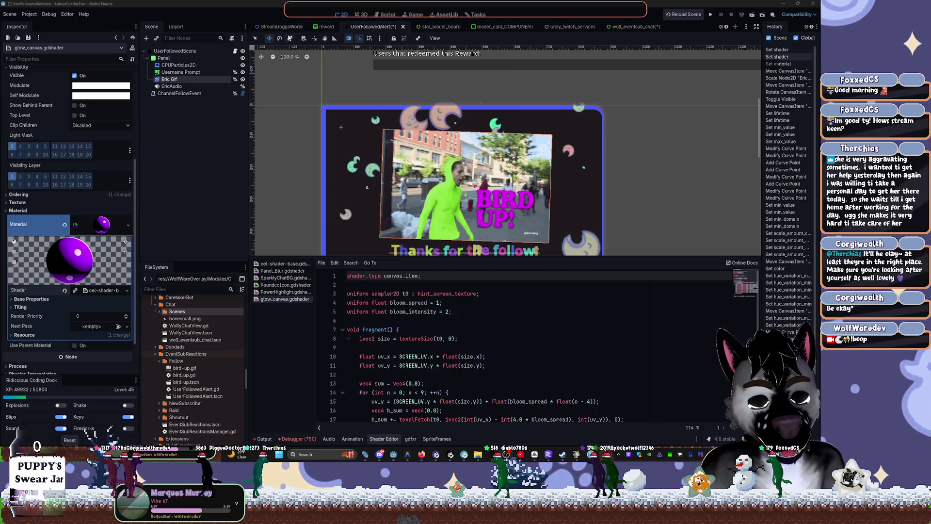
{"action": "left_click", "coordinate": [504, 27]}
{"action": "left_click", "coordinate": [639, 28]}
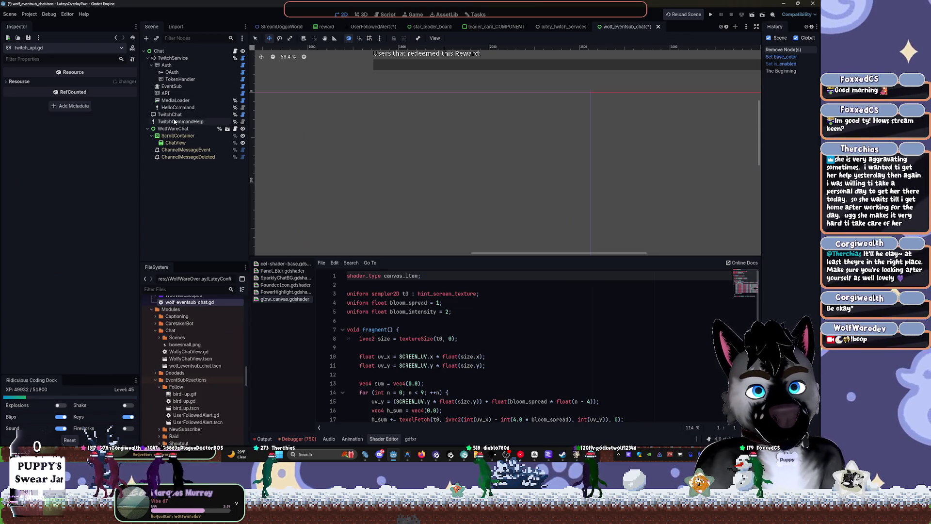
Open WolfWareChat's WolfyChatView.gd script and give the code area more room.
{"action": "left_click", "coordinate": [156, 58]}
{"action": "left_click", "coordinate": [147, 57]}
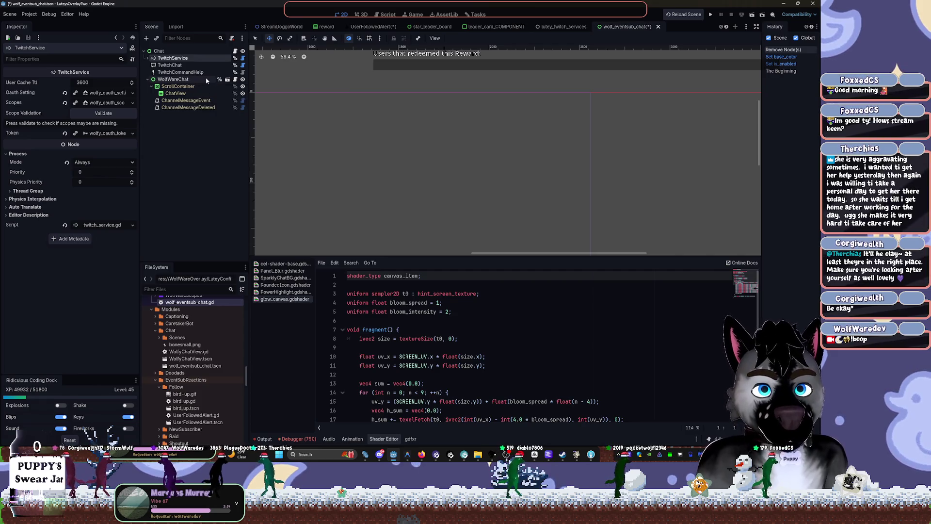
{"action": "left_click", "coordinate": [236, 80]}
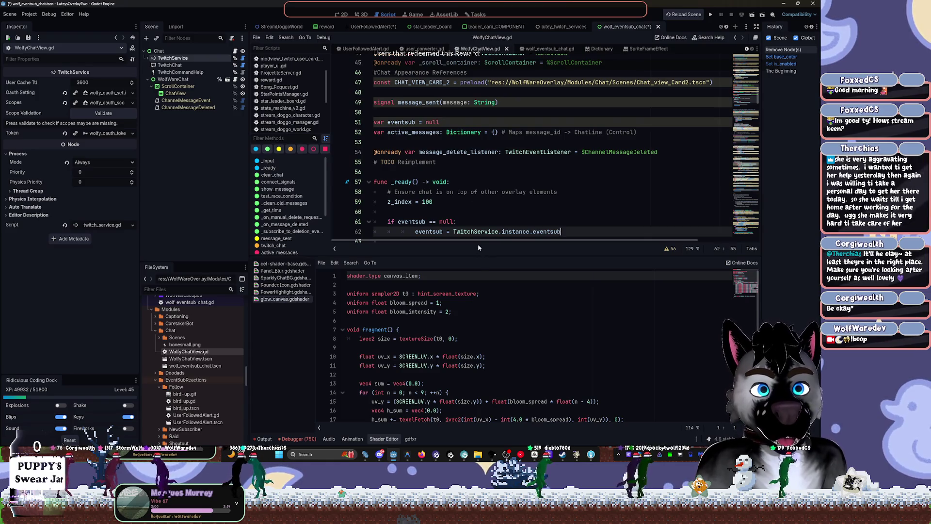
{"action": "left_click_drag", "start_coordinate": [478, 248], "coordinate": [480, 326]}
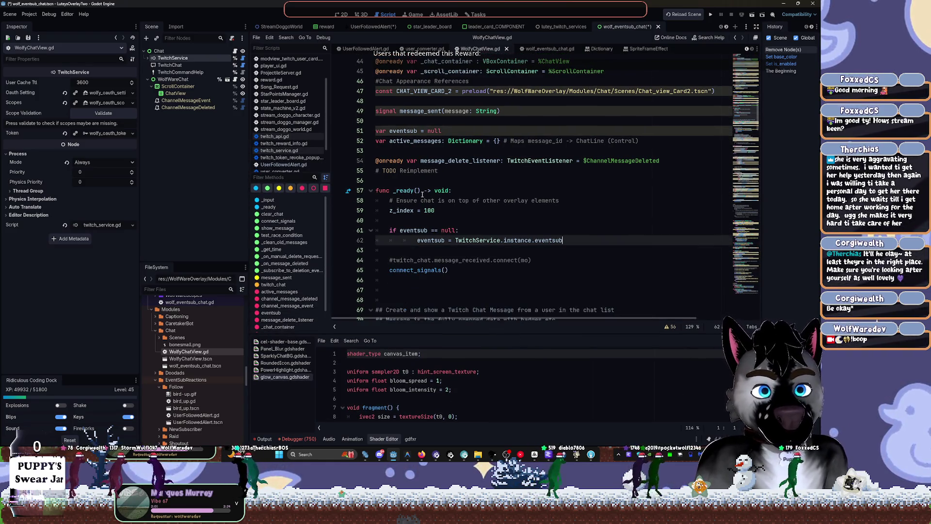
{"action": "scroll", "coordinate": [440, 193], "scroll_direction": "up", "scroll_amount": 14}
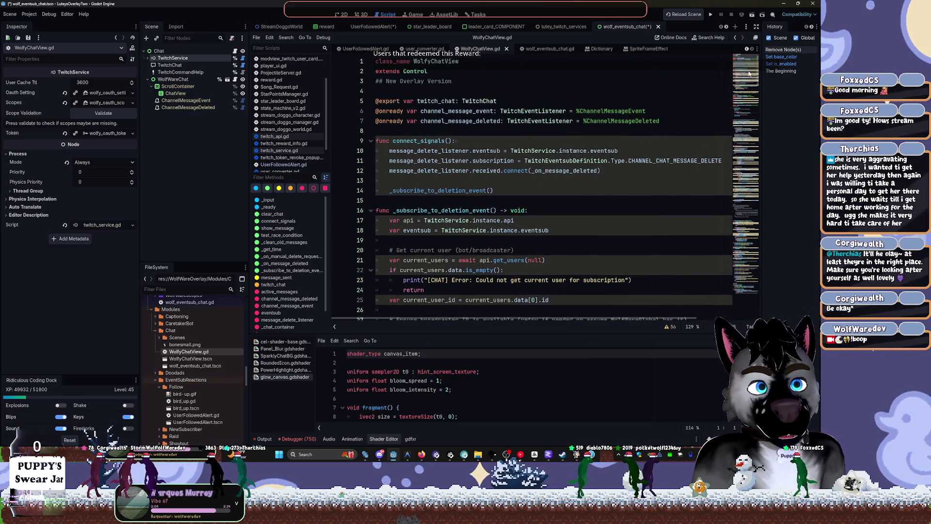
{"action": "mouse_move", "coordinate": [749, 73]}
{"action": "left_mouse_down"}
{"action": "mouse_move", "coordinate": [765, 169]}
{"action": "mouse_move", "coordinate": [746, 183]}
{"action": "mouse_move", "coordinate": [748, 206]}
{"action": "left_mouse_up"}
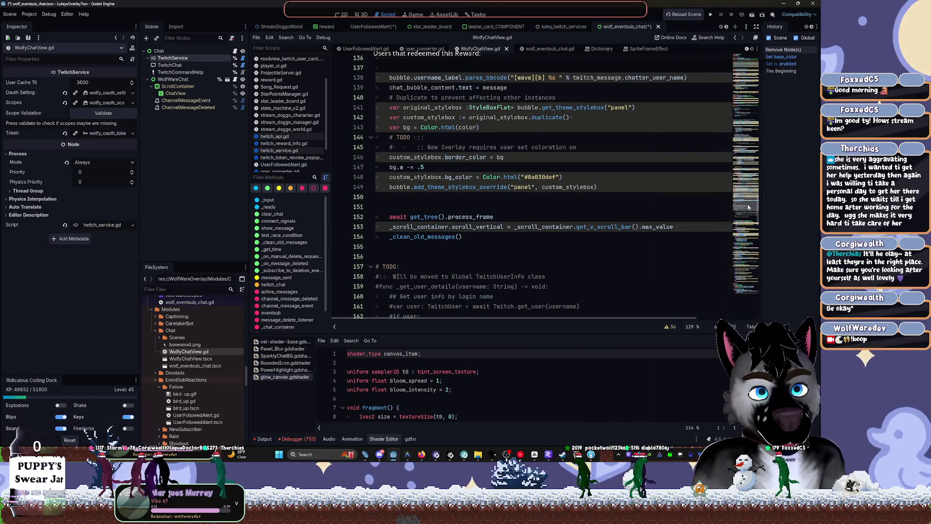
{"action": "scroll", "coordinate": [422, 174], "scroll_direction": "down", "scroll_amount": 4}
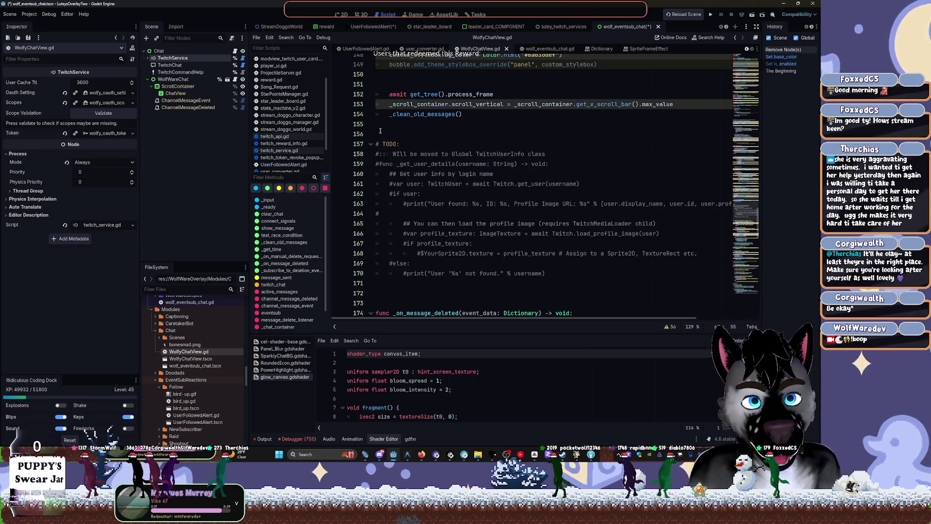
Delete the commented-out TODO user-lookup block on lines 156–172.
{"action": "mouse_move", "coordinate": [378, 132]}
{"action": "left_mouse_down"}
{"action": "mouse_move", "coordinate": [534, 266]}
{"action": "mouse_move", "coordinate": [639, 290]}
{"action": "left_mouse_up"}
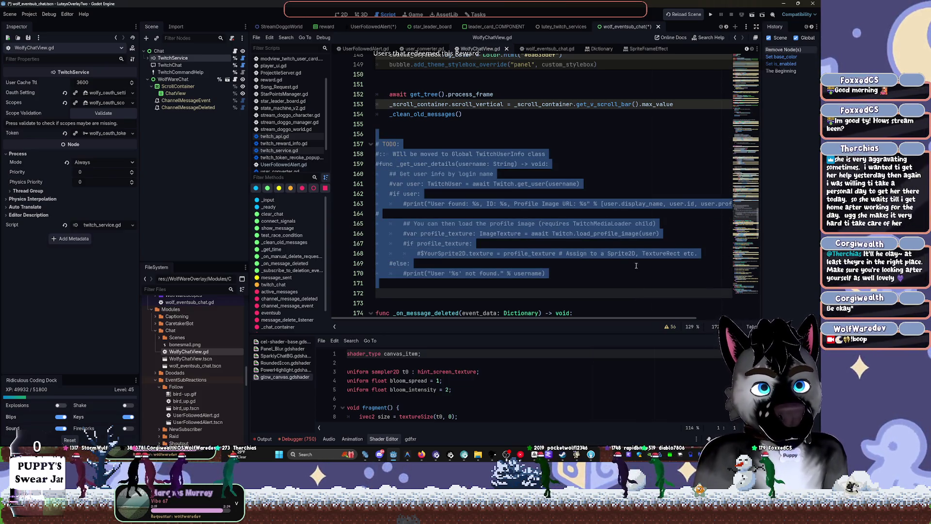
{"action": "key", "text": "Delete"}
{"action": "key", "text": "BackSpace"}
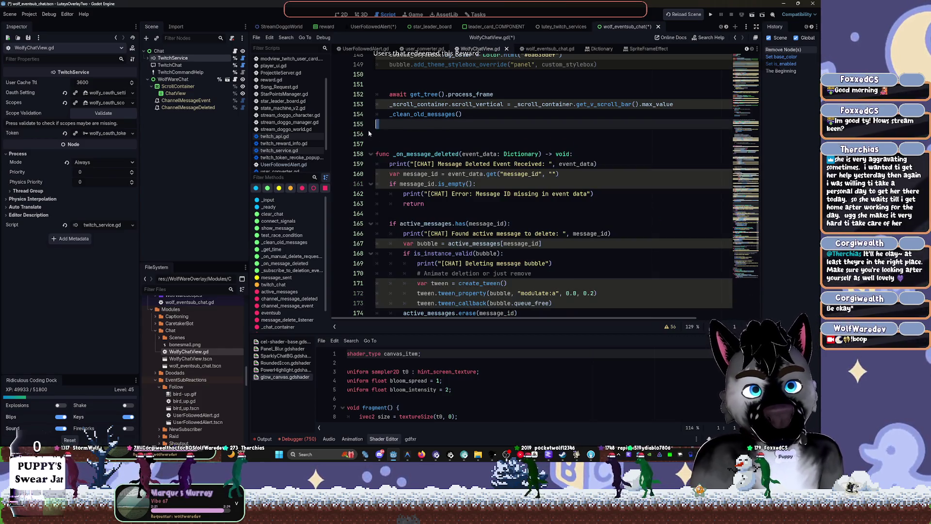
{"action": "scroll", "coordinate": [449, 191], "scroll_direction": "down", "scroll_amount": 6}
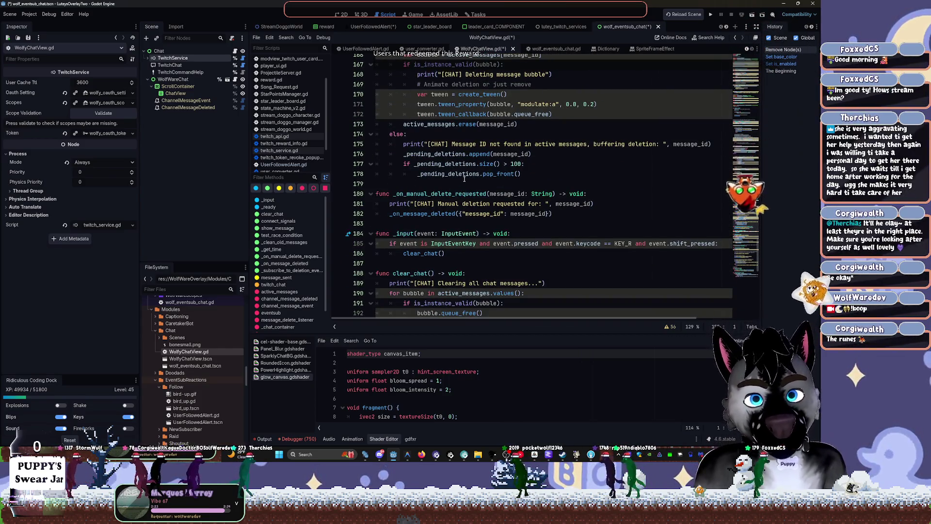
{"action": "scroll", "coordinate": [465, 183], "scroll_direction": "down", "scroll_amount": 3}
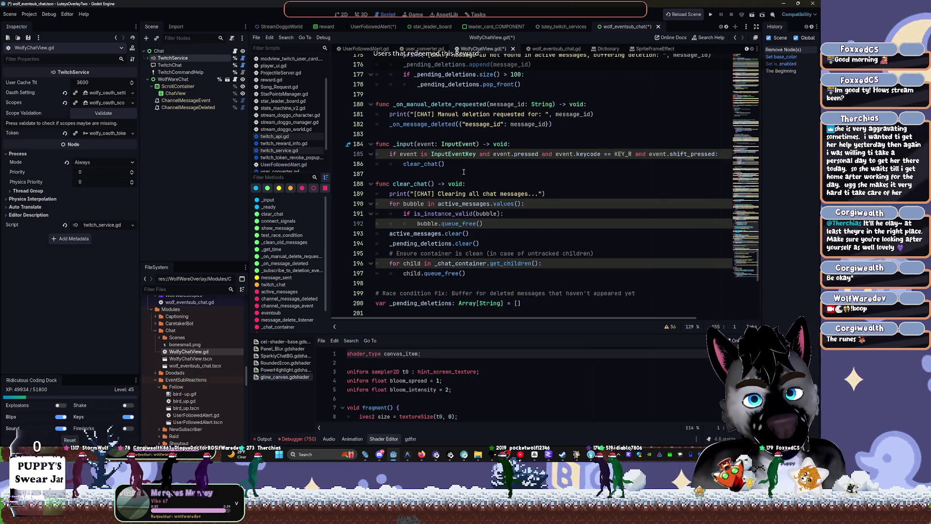
{"action": "scroll", "coordinate": [446, 178], "scroll_direction": "down", "scroll_amount": 3}
{"action": "scroll", "coordinate": [446, 182], "scroll_direction": "down", "scroll_amount": 4}
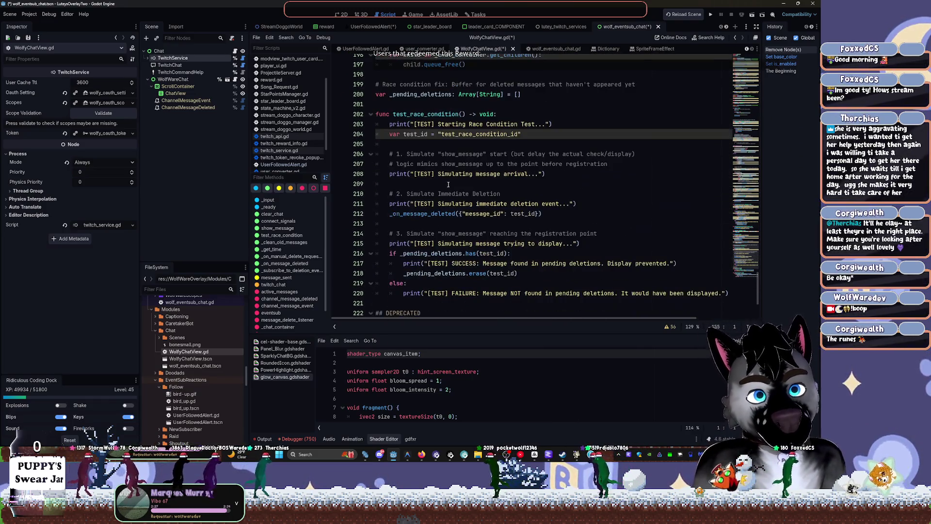
{"action": "scroll", "coordinate": [461, 195], "scroll_direction": "down", "scroll_amount": 1}
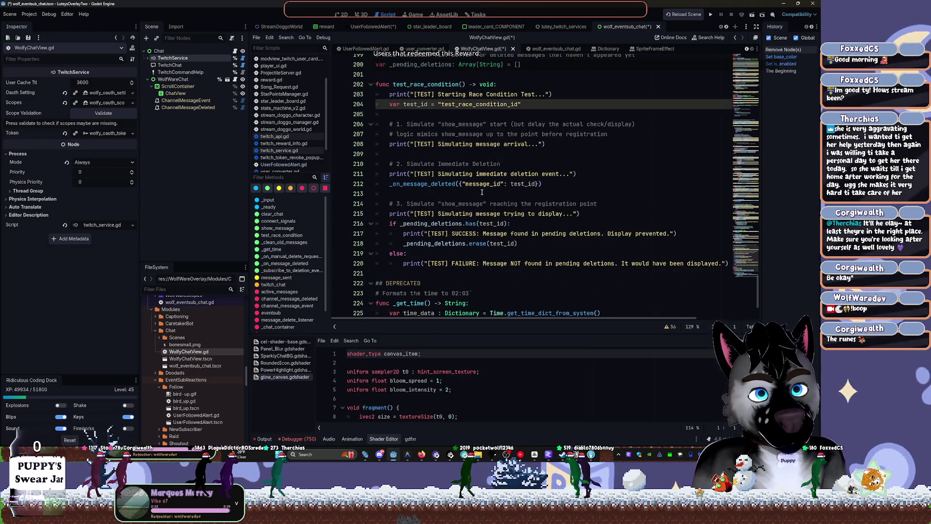
{"action": "scroll", "coordinate": [474, 169], "scroll_direction": "up", "scroll_amount": 1}
Fold test_race_condition and search the script for its name with Ctrl+F.
{"action": "left_click", "coordinate": [368, 118]}
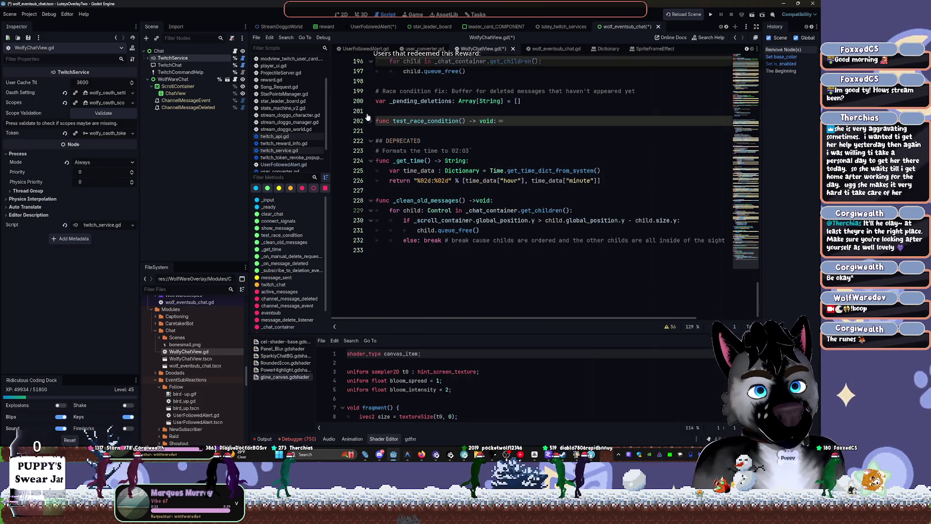
{"action": "scroll", "coordinate": [429, 150], "scroll_direction": "up", "scroll_amount": 5}
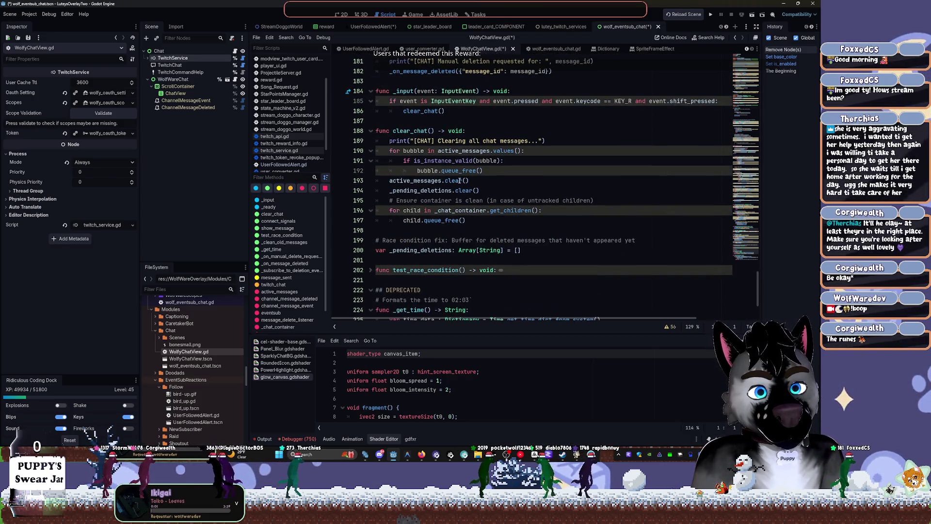
{"action": "double_click", "coordinate": [421, 271]}
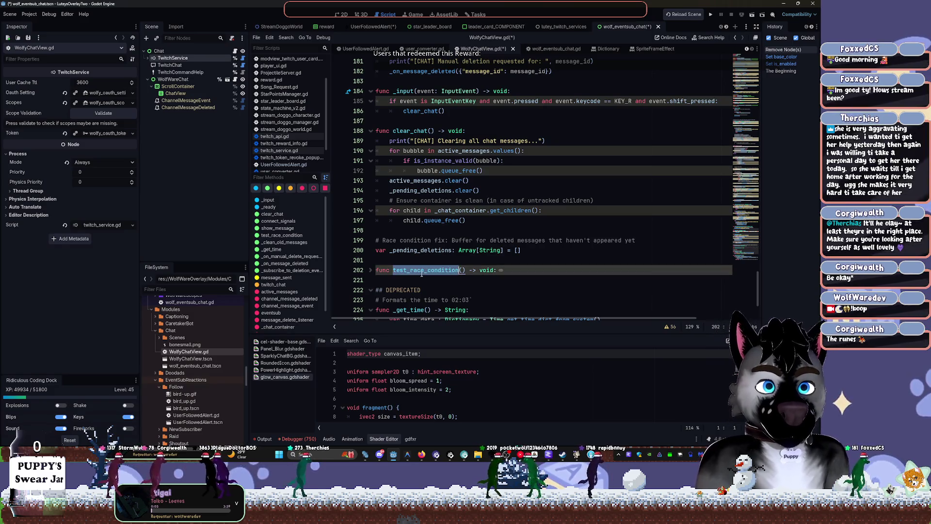
{"action": "key", "text": "ctrl+f"}
{"action": "scroll", "coordinate": [449, 269], "scroll_direction": "down", "scroll_amount": 7}
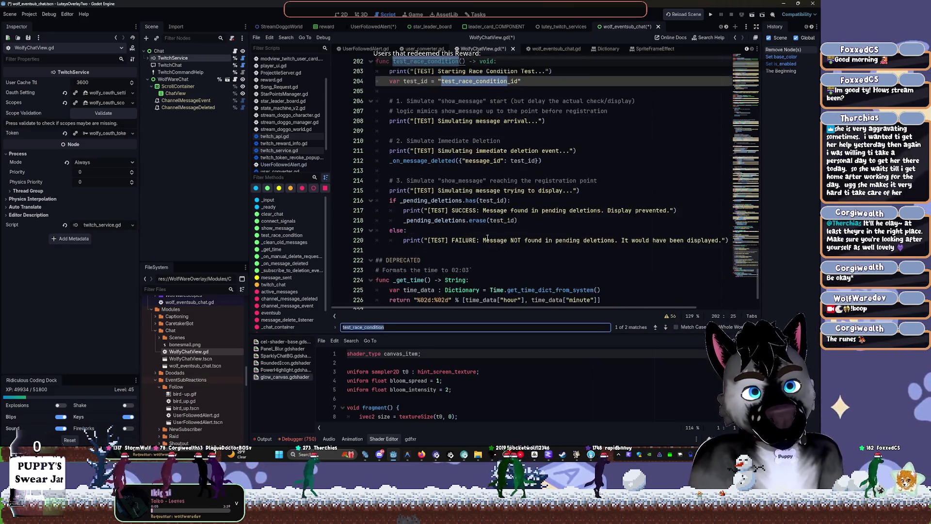
{"action": "key", "text": "Escape"}
{"action": "scroll", "coordinate": [542, 199], "scroll_direction": "down", "scroll_amount": 2}
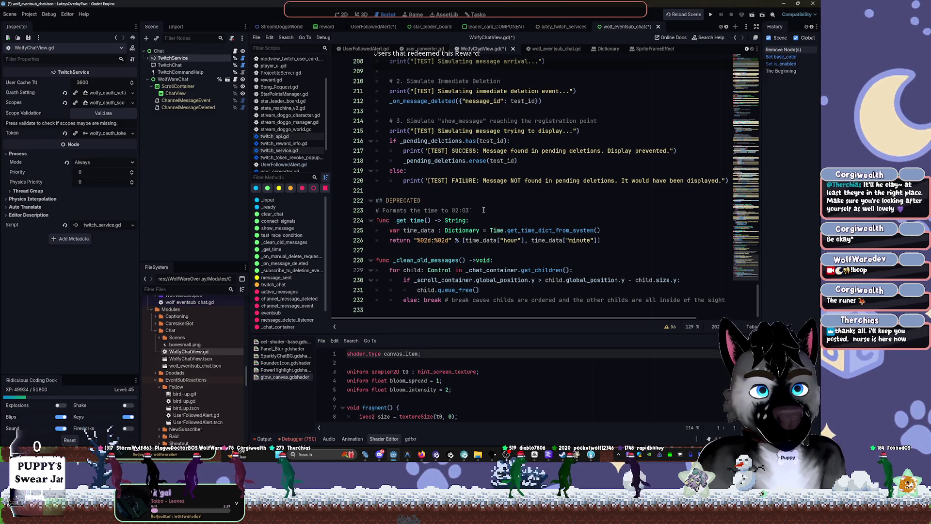
Delete the folded test_race_condition function at line 202.
{"action": "left_click", "coordinate": [415, 222]}
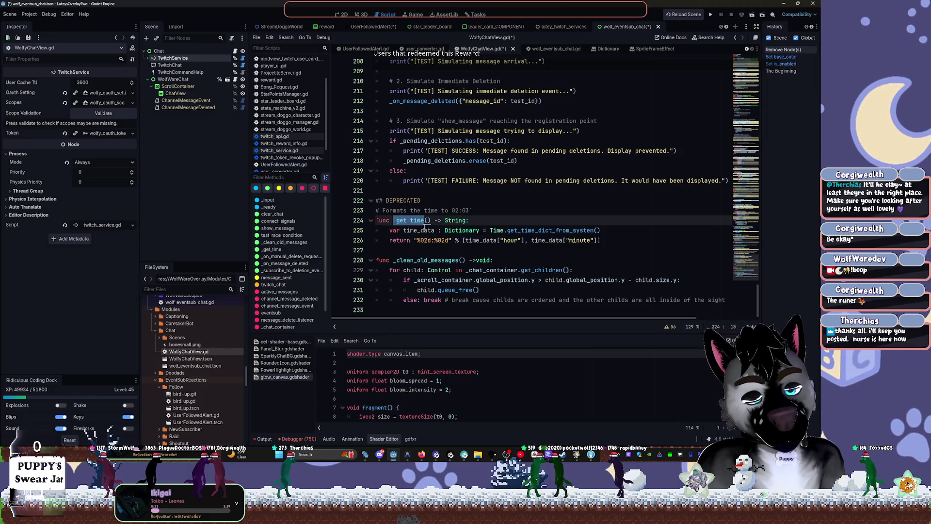
{"action": "mouse_move", "coordinate": [616, 243]}
{"action": "left_mouse_down"}
{"action": "mouse_move", "coordinate": [534, 184]}
{"action": "mouse_move", "coordinate": [485, 63]}
{"action": "mouse_move", "coordinate": [436, 310]}
{"action": "mouse_move", "coordinate": [385, 439]}
{"action": "left_mouse_up"}
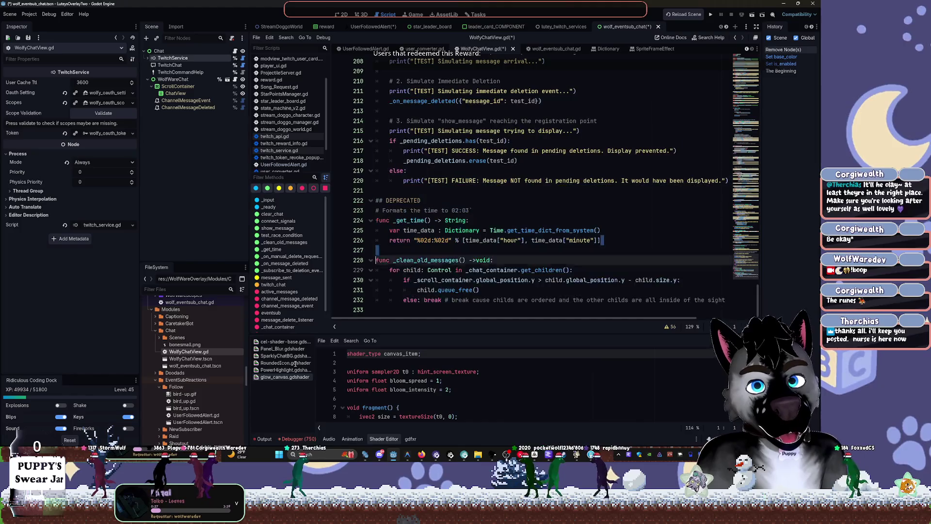
{"action": "left_click", "coordinate": [407, 261]}
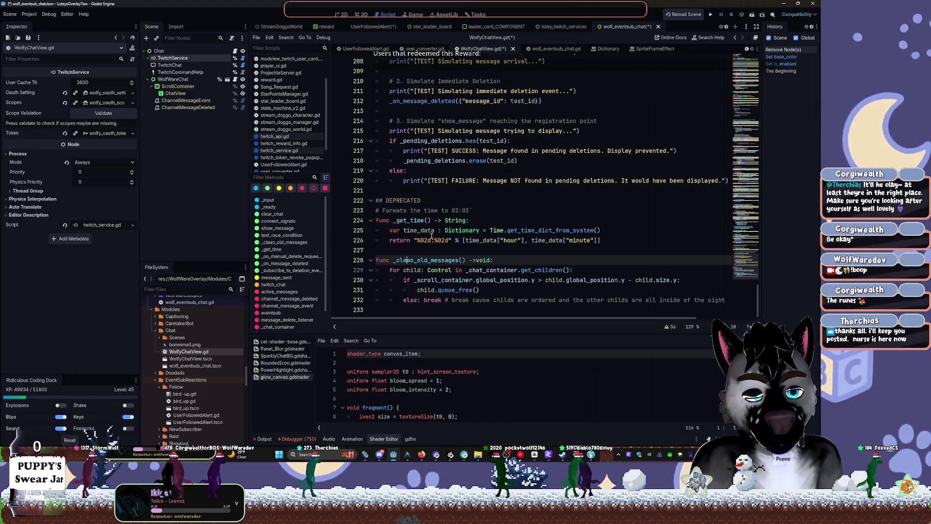
{"action": "scroll", "coordinate": [432, 234], "scroll_direction": "up", "scroll_amount": 9}
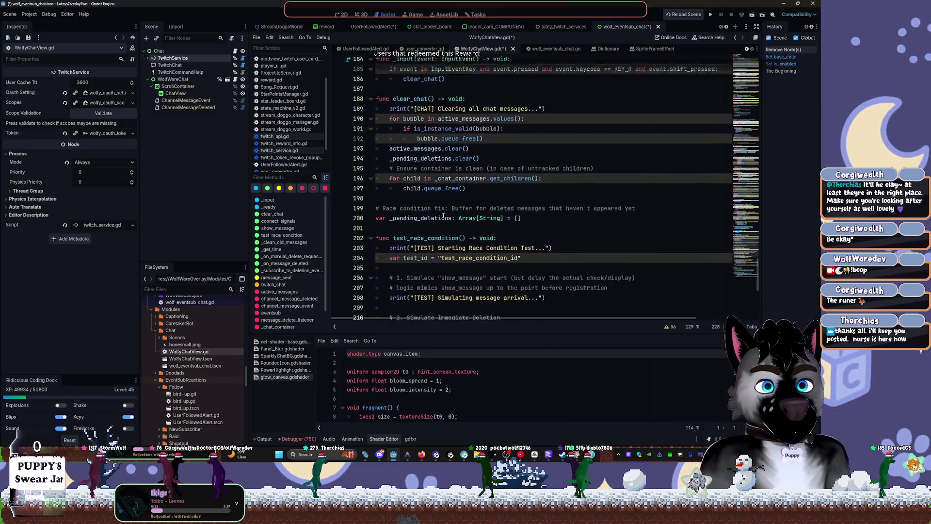
{"action": "triple_click", "coordinate": [376, 270]}
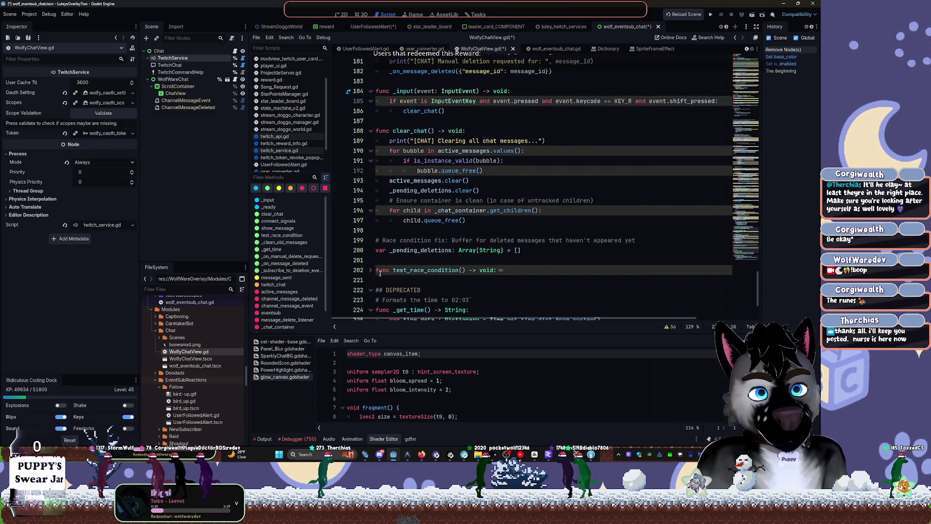
{"action": "left_click", "coordinate": [370, 269]}
{"action": "key", "text": "BackSpace"}
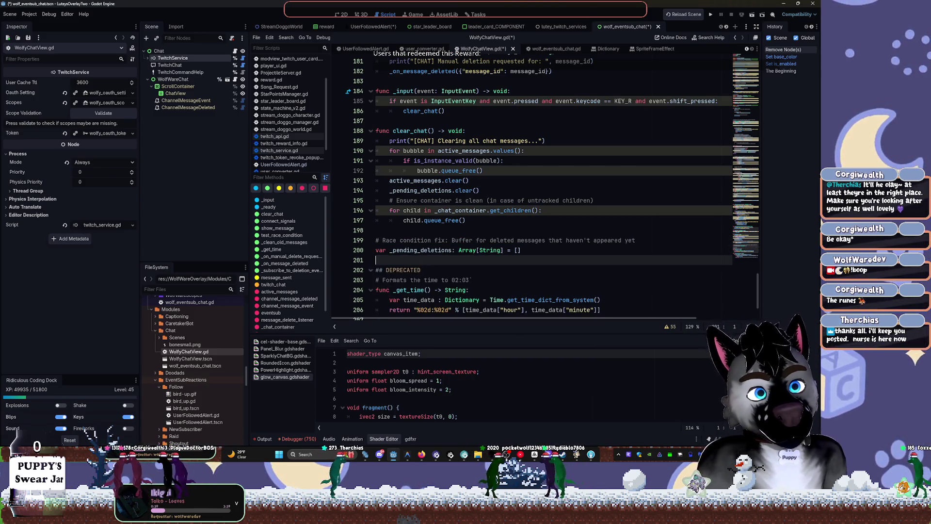
Collapse the subscriber/mod check for-loop at line 108.
{"action": "scroll", "coordinate": [391, 279], "scroll_direction": "up", "scroll_amount": 15}
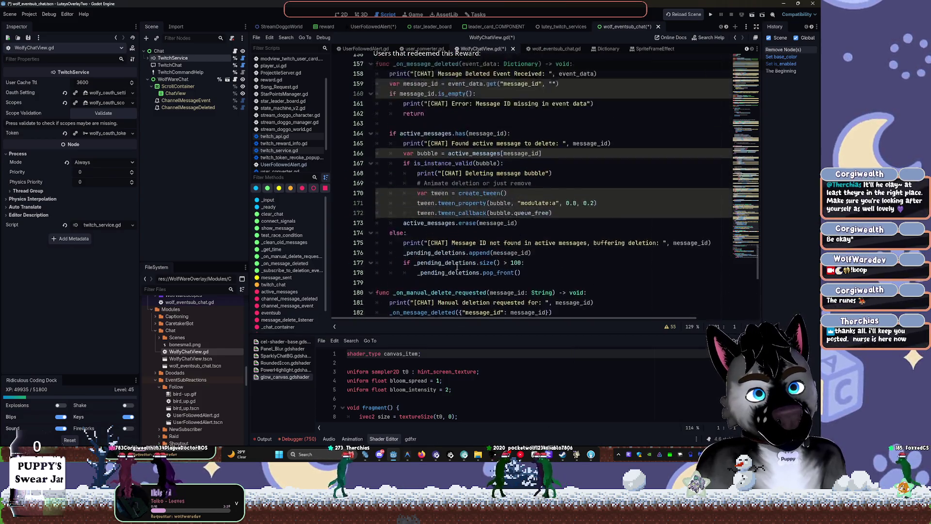
{"action": "scroll", "coordinate": [457, 268], "scroll_direction": "up", "scroll_amount": 6}
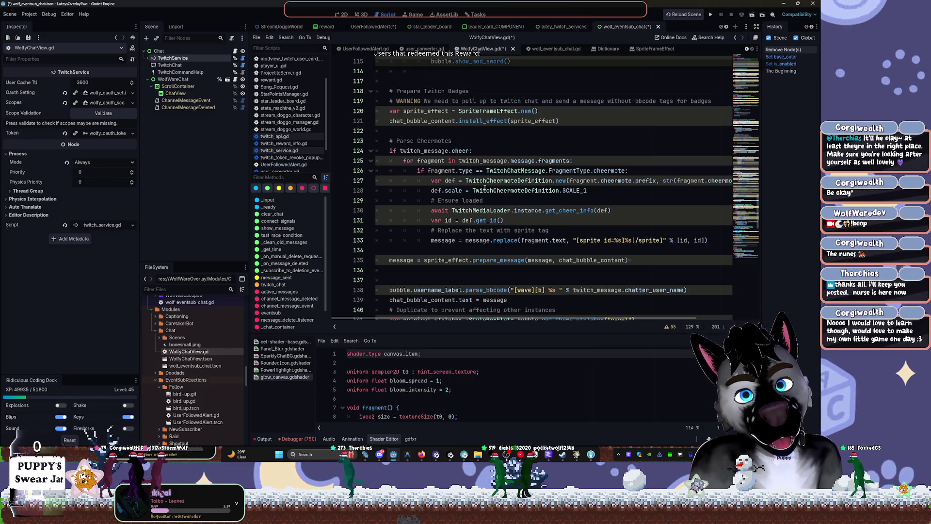
{"action": "scroll", "coordinate": [503, 157], "scroll_direction": "up", "scroll_amount": 1}
{"action": "scroll", "coordinate": [504, 157], "scroll_direction": "up", "scroll_amount": 3}
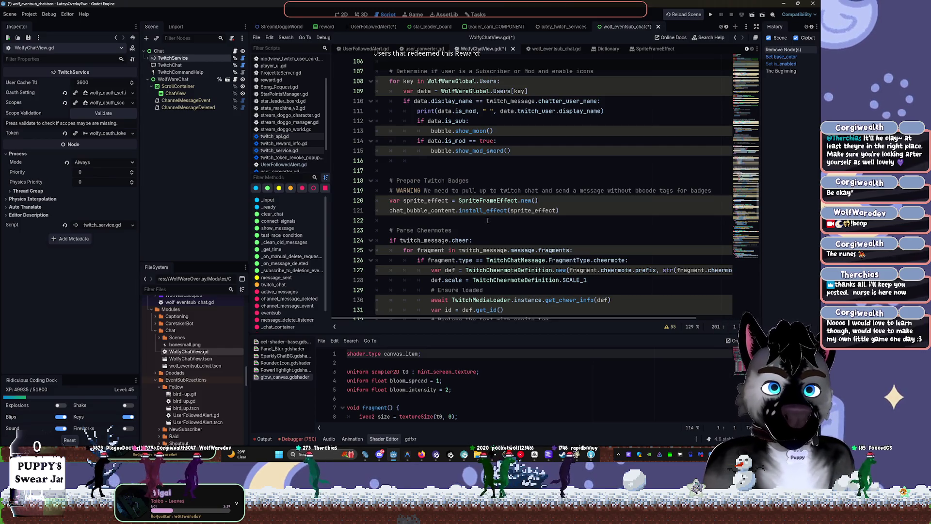
{"action": "left_click", "coordinate": [495, 174]}
{"action": "scroll", "coordinate": [495, 174], "scroll_direction": "up", "scroll_amount": 3}
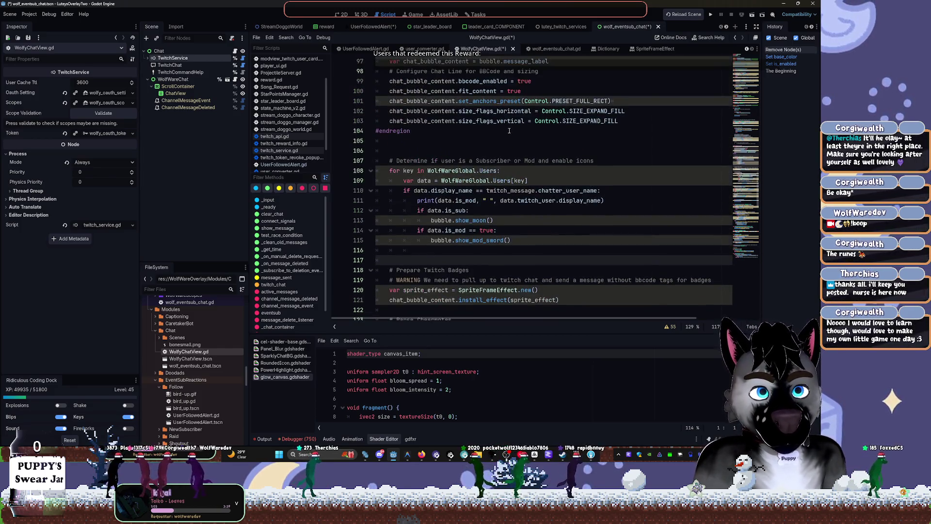
{"action": "left_click", "coordinate": [371, 171]}
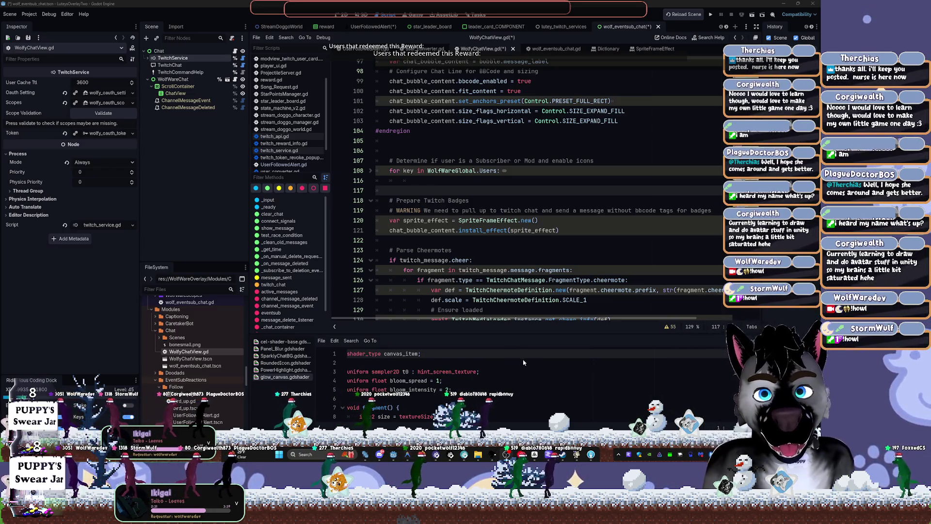
{"action": "mouse_move", "coordinate": [495, 454]}
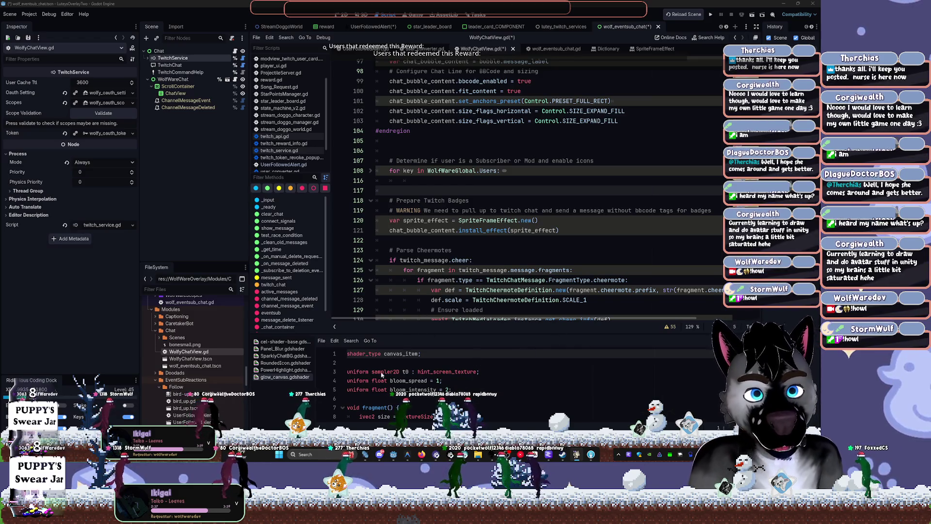
{"action": "left_click", "coordinate": [473, 260]}
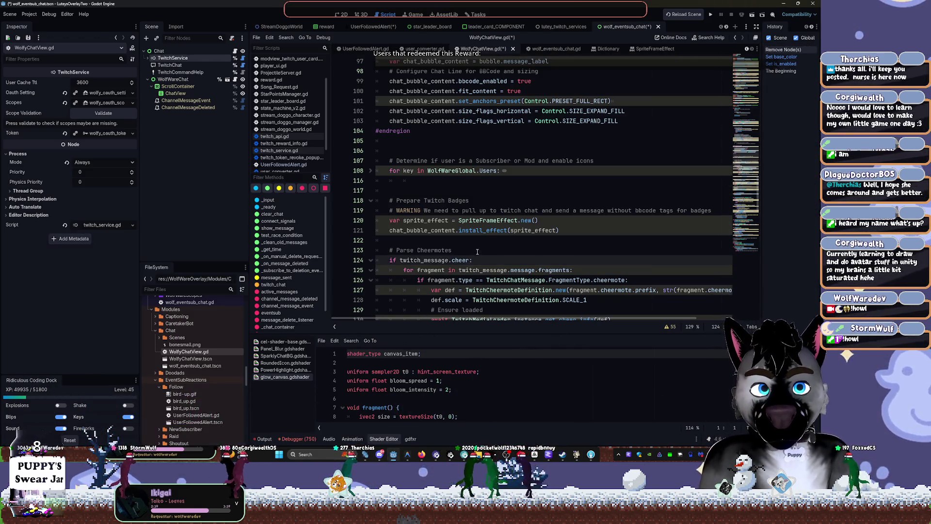
Show the Output log and fold the Configure Box Sizing region.
{"action": "scroll", "coordinate": [477, 252], "scroll_direction": "up", "scroll_amount": 13}
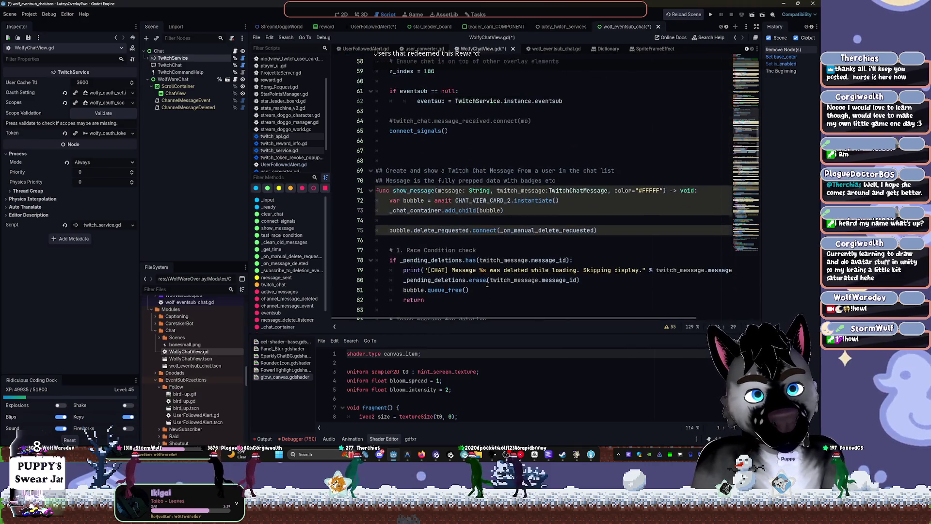
{"action": "scroll", "coordinate": [487, 284], "scroll_direction": "up", "scroll_amount": 1}
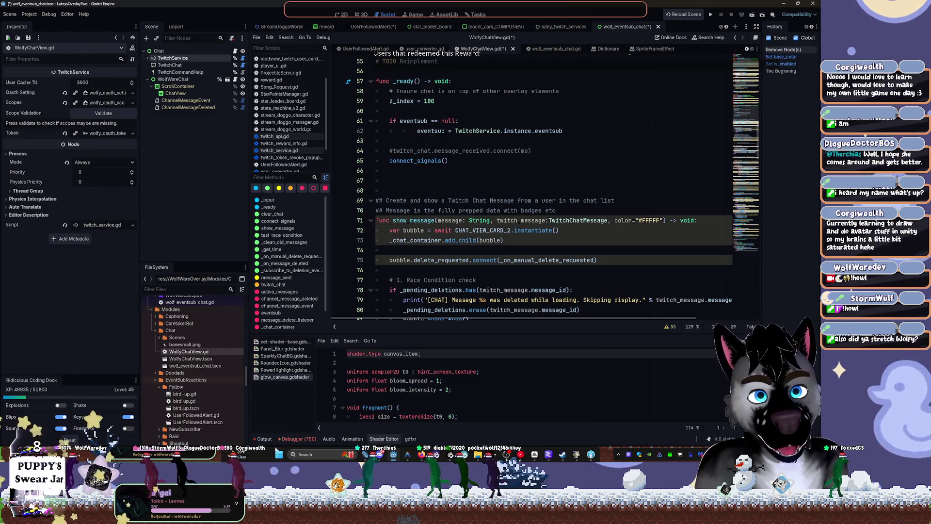
{"action": "left_click", "coordinate": [265, 439]}
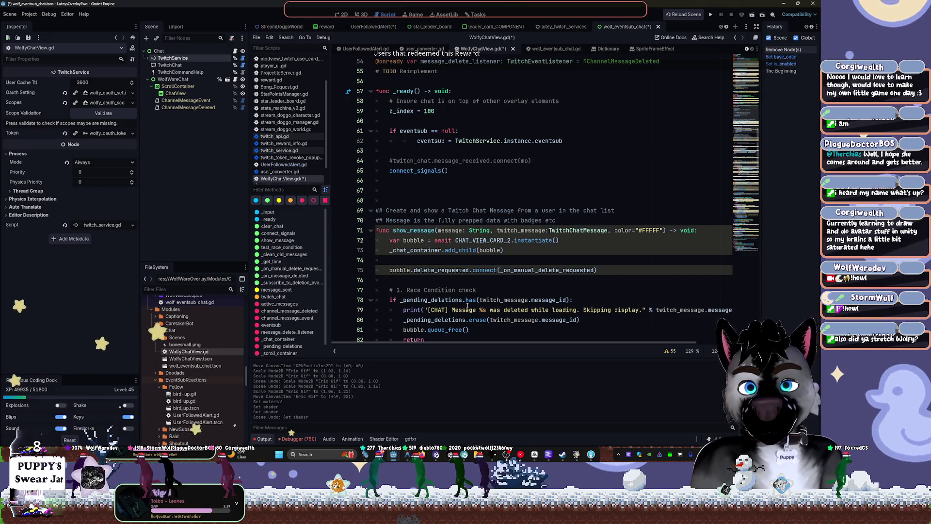
{"action": "mouse_move", "coordinate": [468, 304]}
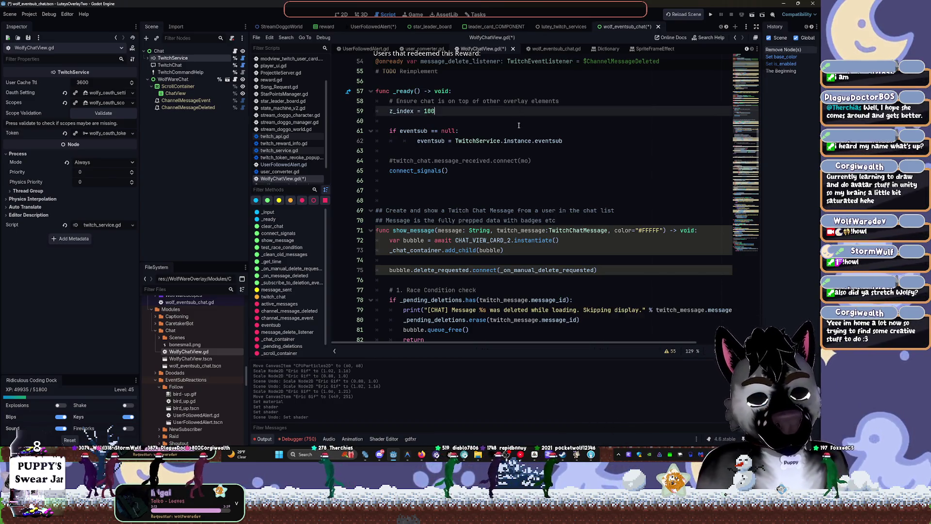
{"action": "scroll", "coordinate": [509, 149], "scroll_direction": "down", "scroll_amount": 7}
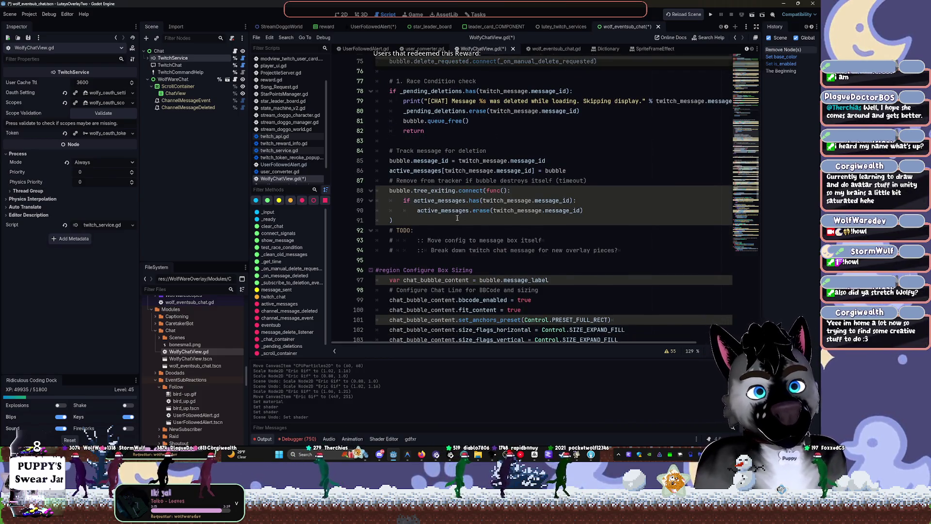
{"action": "scroll", "coordinate": [485, 145], "scroll_direction": "down", "scroll_amount": 5}
{"action": "left_click", "coordinate": [371, 121]}
{"action": "scroll", "coordinate": [373, 123], "scroll_direction": "down", "scroll_amount": 2}
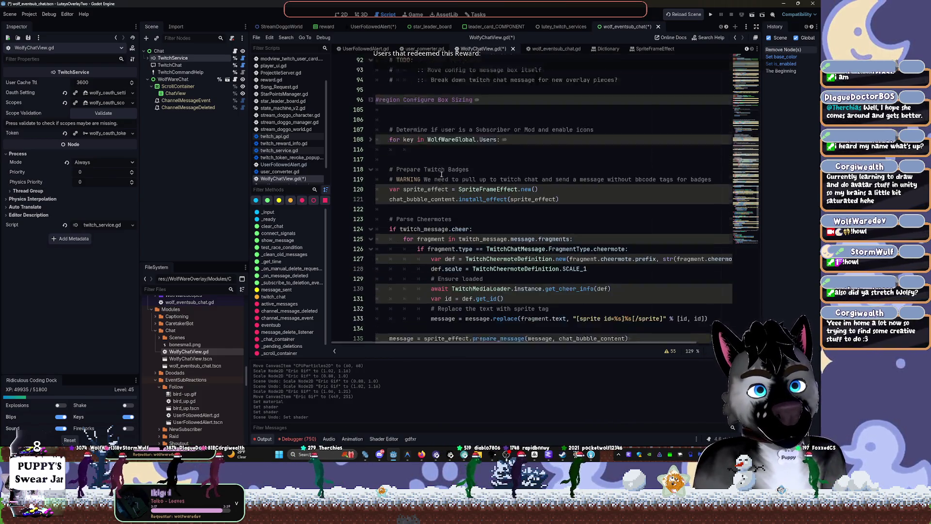
Cancel closing the unsaved wolf_eventsub_chat scene and switch over to Fork.
{"action": "left_click", "coordinate": [658, 26]}
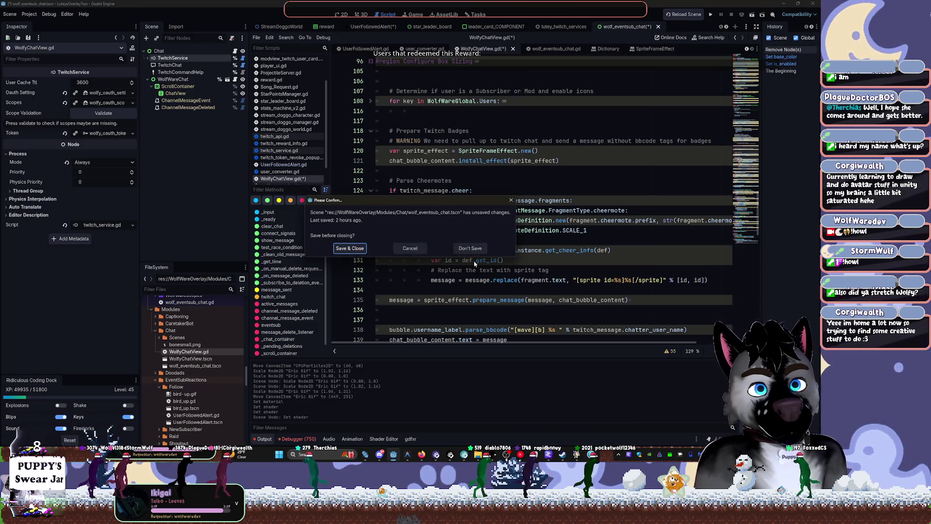
{"action": "key", "text": "Escape"}
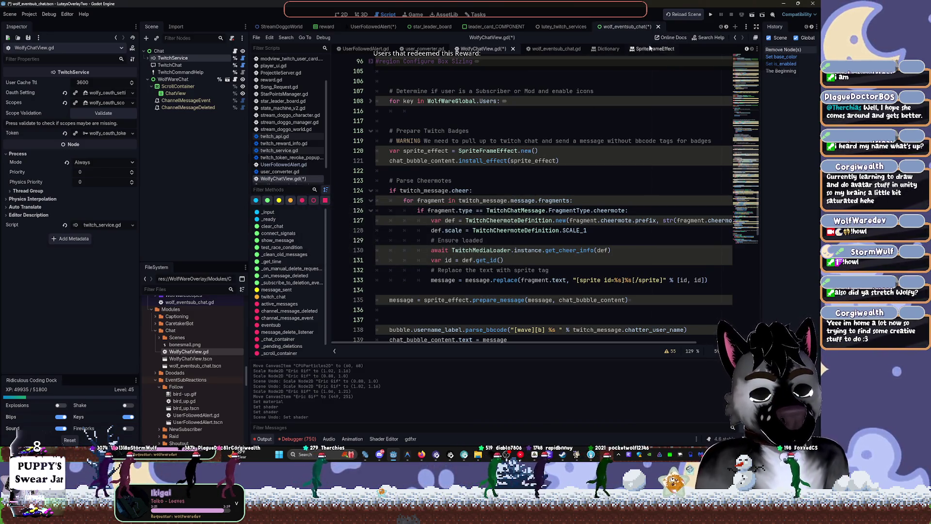
{"action": "left_click", "coordinate": [591, 458]}
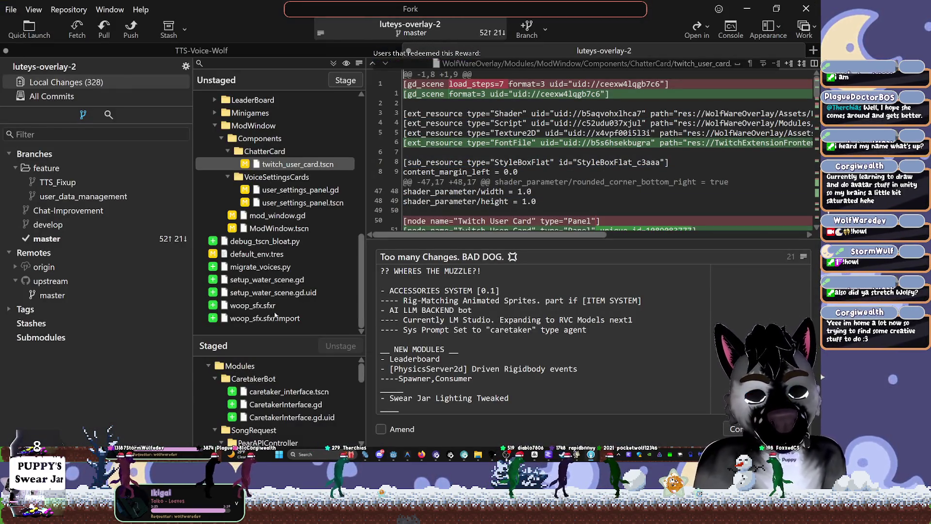
Expand 25demo in Fork's Unstaged list and view the Tattletale.gd diff.
{"action": "scroll", "coordinate": [359, 287], "scroll_direction": "up", "scroll_amount": 10}
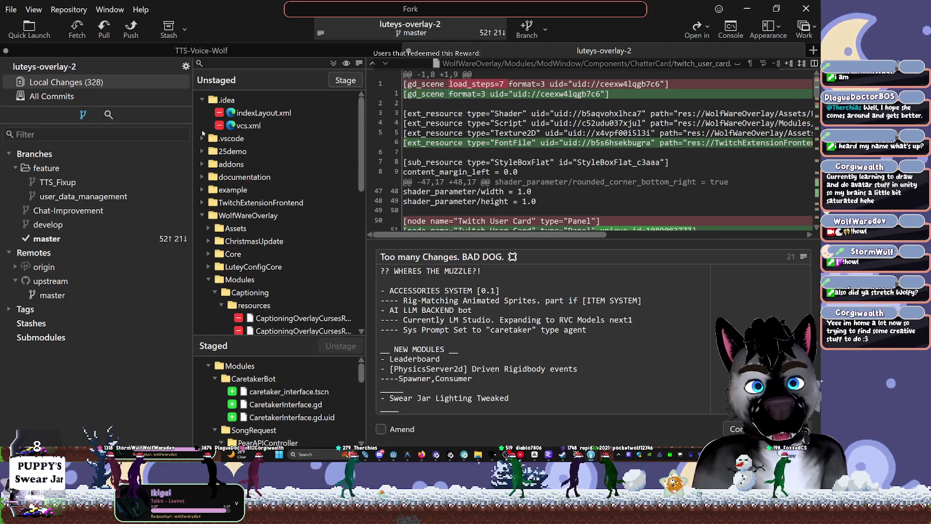
{"action": "left_click", "coordinate": [202, 152]}
{"action": "left_click", "coordinate": [202, 151]}
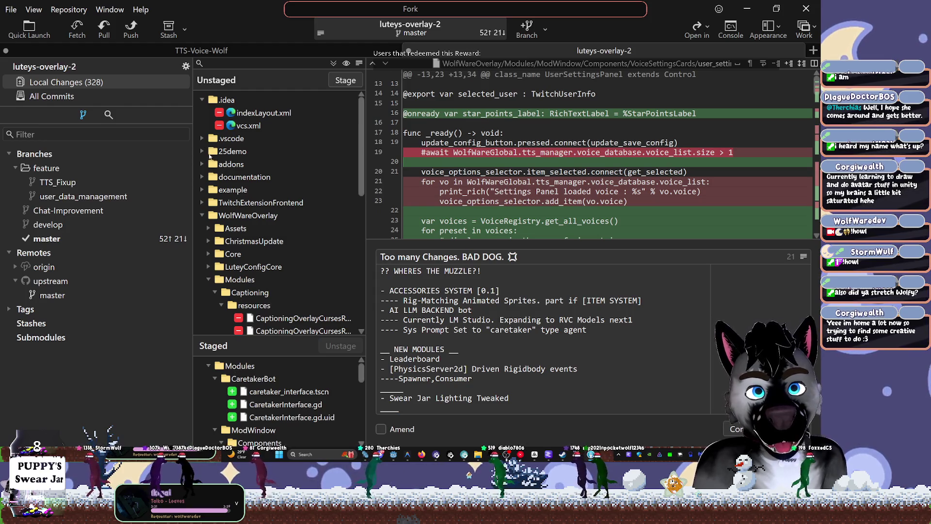
{"action": "left_click", "coordinate": [203, 152]}
{"action": "left_click", "coordinate": [254, 191]}
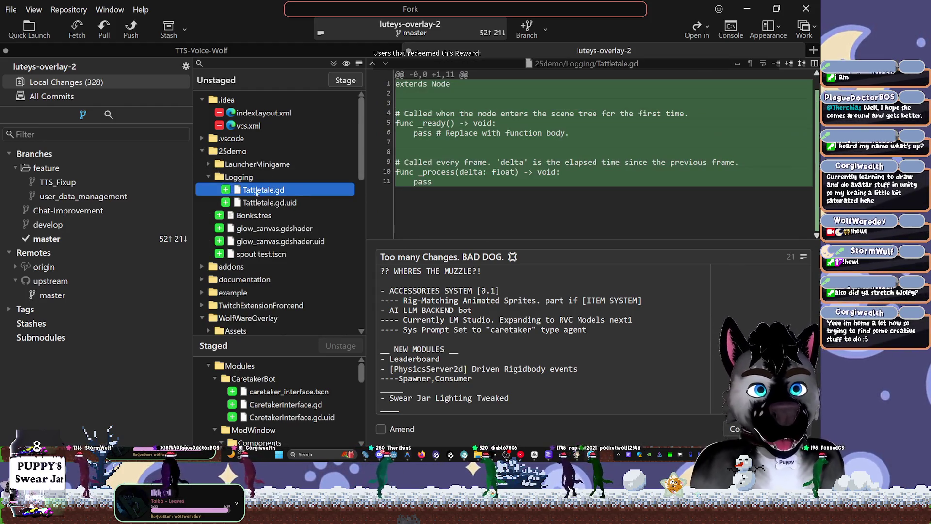
Dismiss Tattletale.gd's context menu unchanged and return to Godot's FileSystem filter.
{"action": "right_click", "coordinate": [277, 193]}
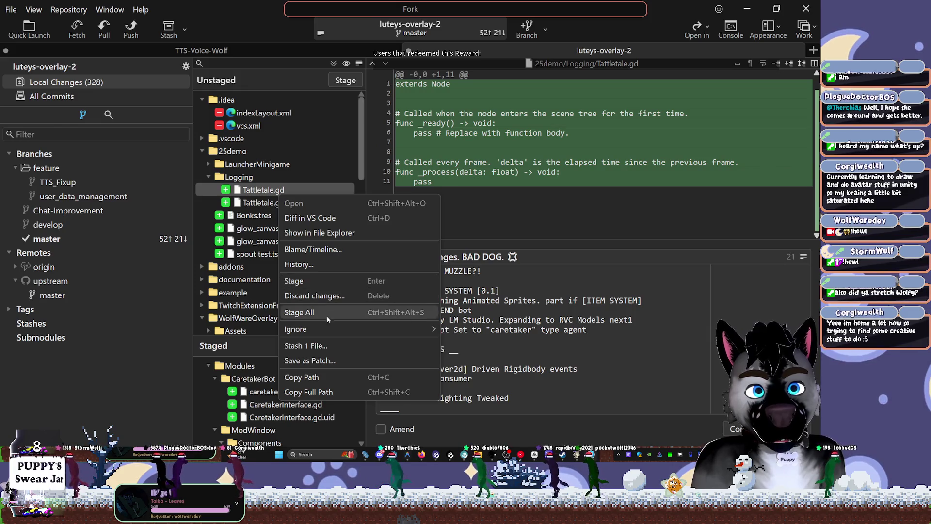
{"action": "left_click", "coordinate": [242, 176]}
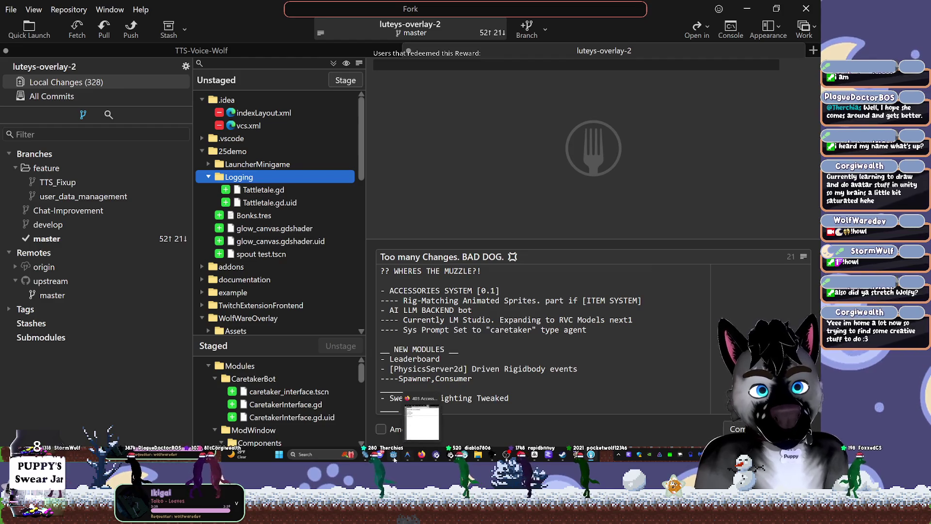
{"action": "left_click", "coordinate": [394, 455]}
{"action": "left_click", "coordinate": [181, 295]}
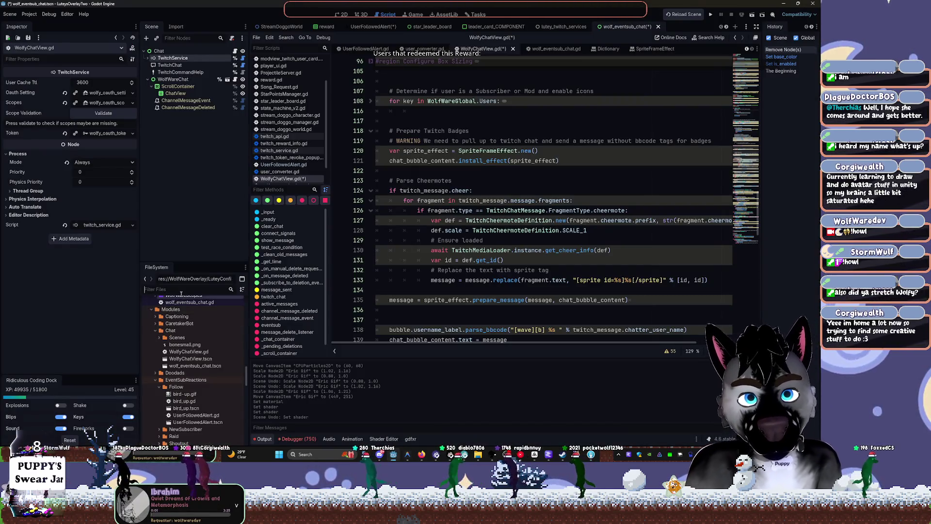
Delete the Logging folder found via the 'tatt' filter, then open LauncherMinigame's bone_pool.tscn.
{"action": "type", "text": "tatt"}
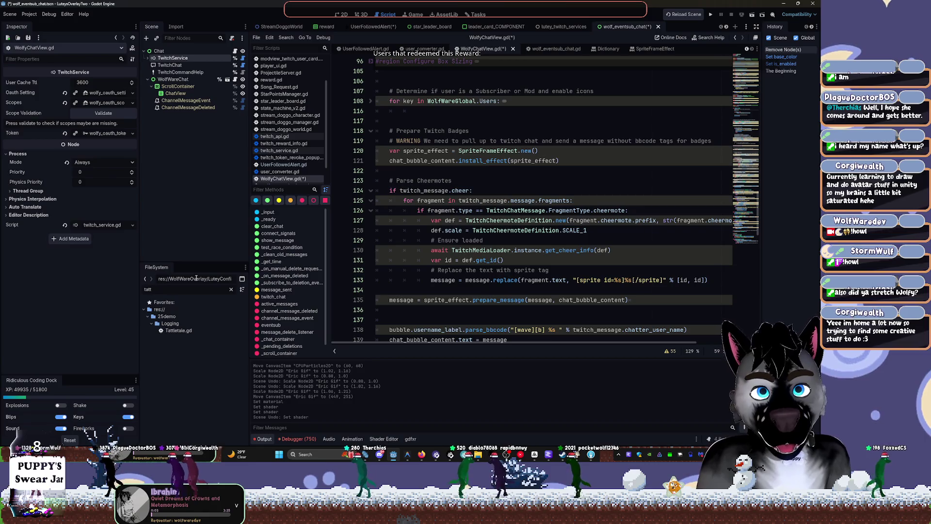
{"action": "left_click", "coordinate": [187, 330]}
{"action": "left_click", "coordinate": [231, 289]}
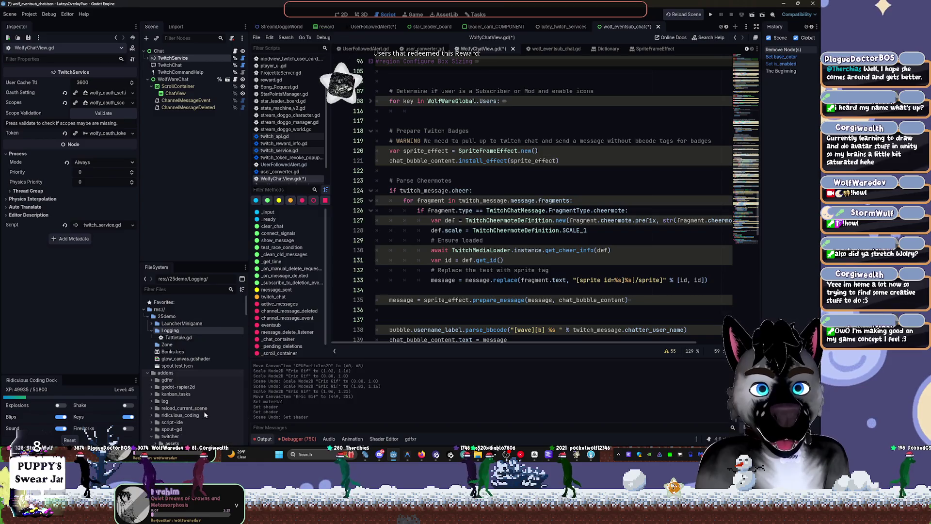
{"action": "key", "text": "Delete"}
{"action": "left_click", "coordinate": [381, 256]}
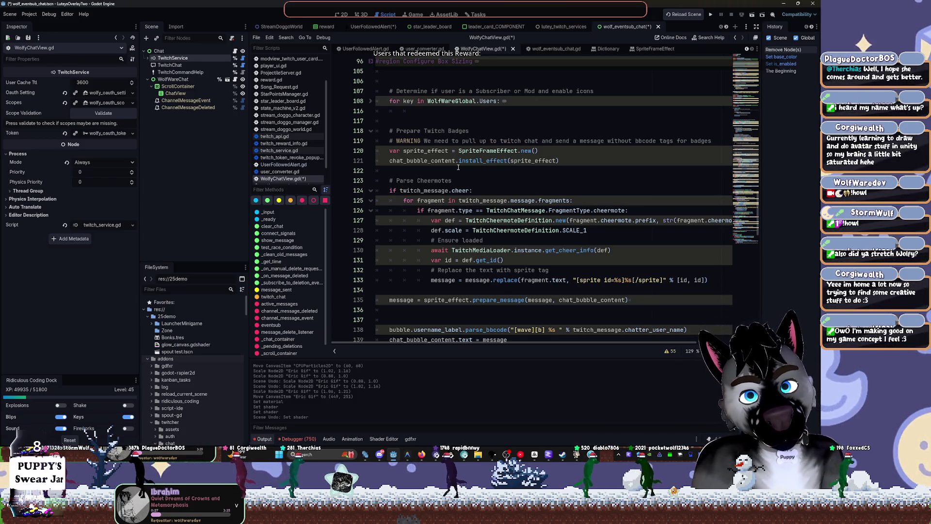
{"action": "left_click", "coordinate": [151, 324]}
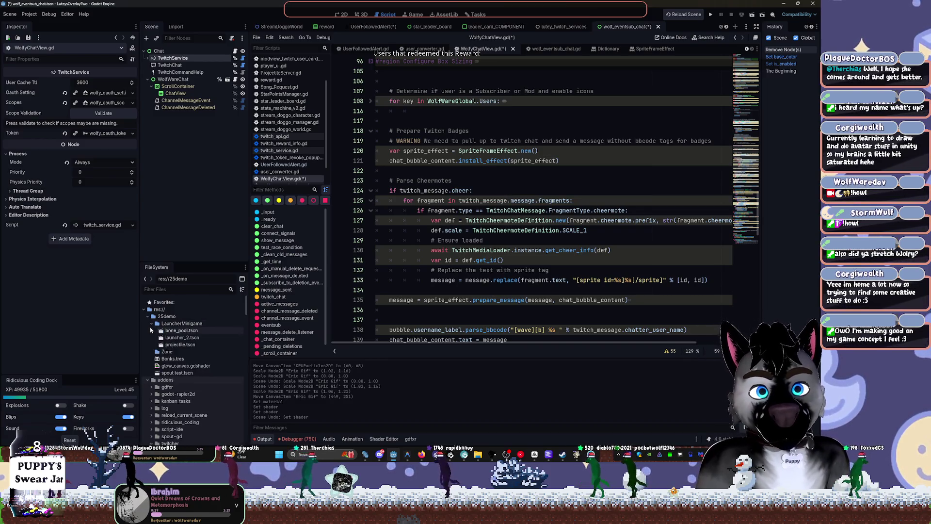
{"action": "double_click", "coordinate": [170, 331]}
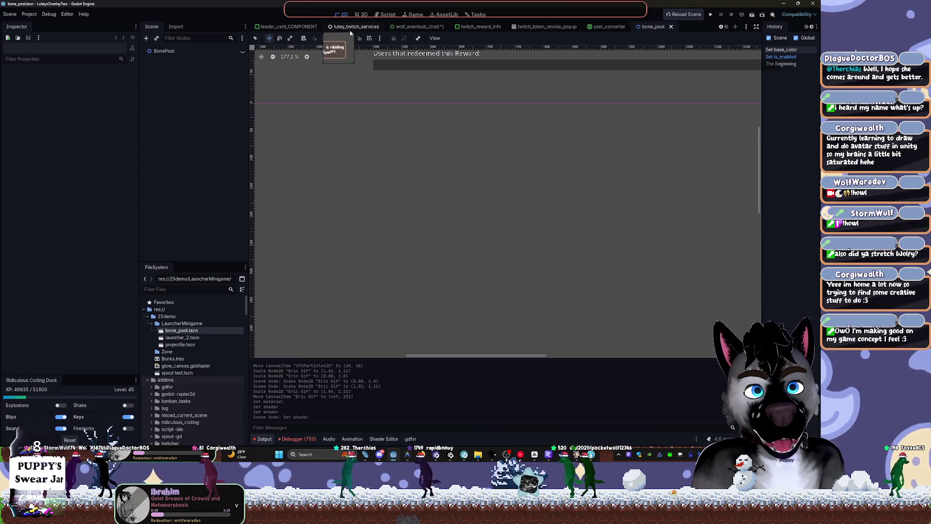
Close the bone_pool, user_converter, token-revoke, reward-info and wolf_eventsub_chat tabs without saving chat changes.
{"action": "middle_click", "coordinate": [647, 27]}
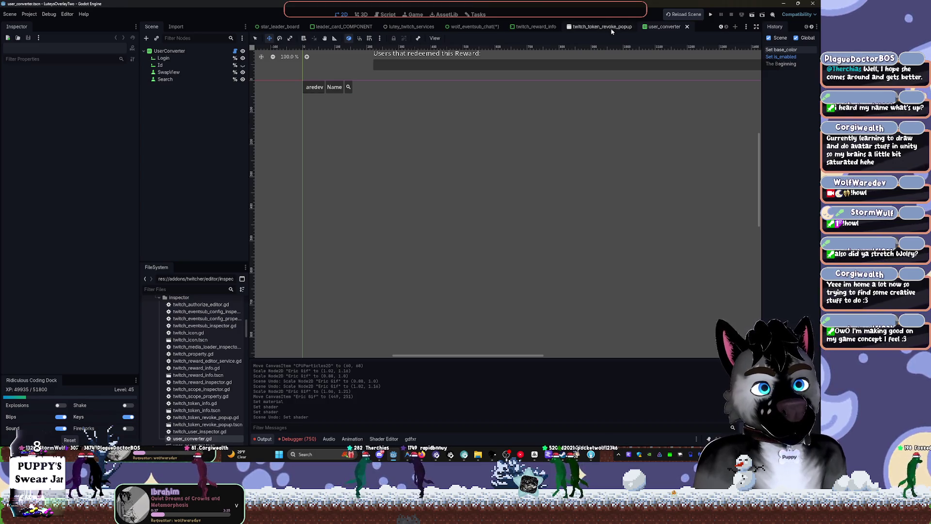
{"action": "middle_click", "coordinate": [653, 27]}
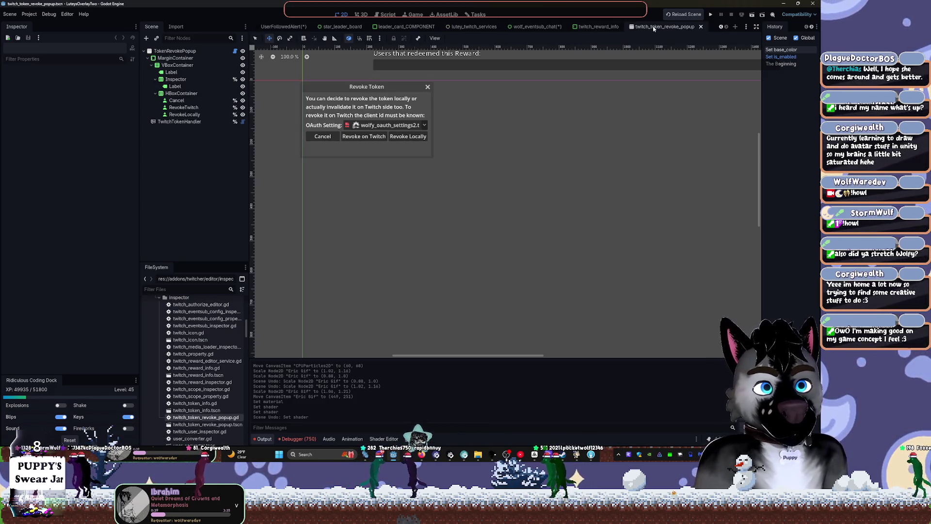
{"action": "middle_click", "coordinate": [654, 27]}
{"action": "middle_click", "coordinate": [662, 28]}
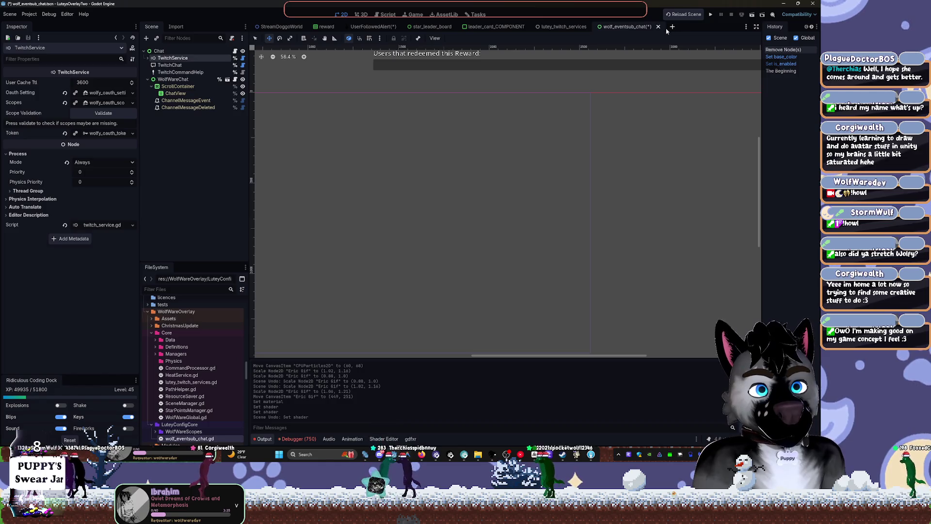
{"action": "middle_click", "coordinate": [633, 28]}
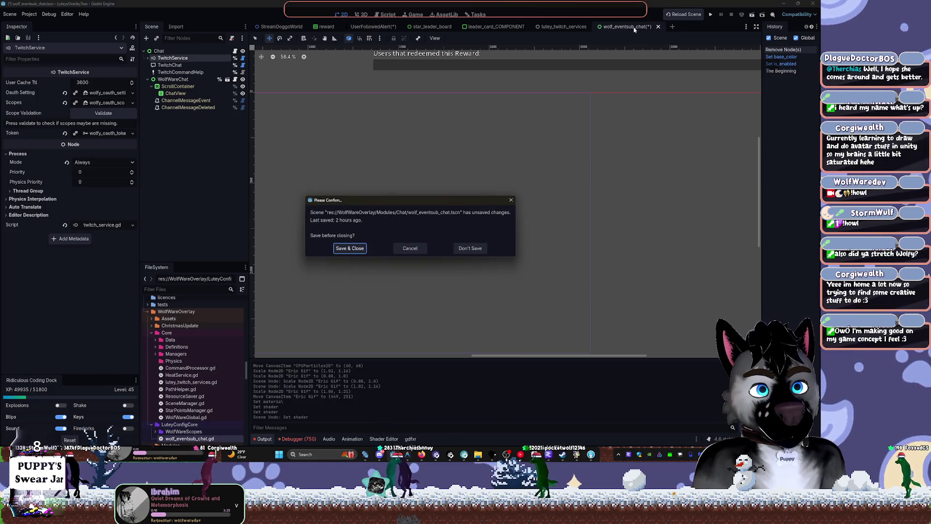
{"action": "left_click", "coordinate": [475, 248]}
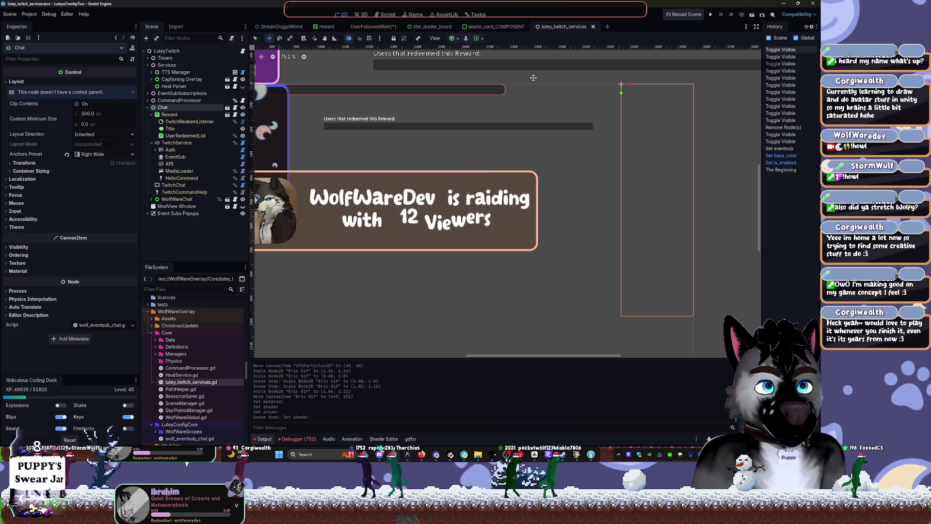
Look through the remaining scenes, then open CommandProcessor.gd from lutey_twitch_services.
{"action": "left_click", "coordinate": [509, 28]}
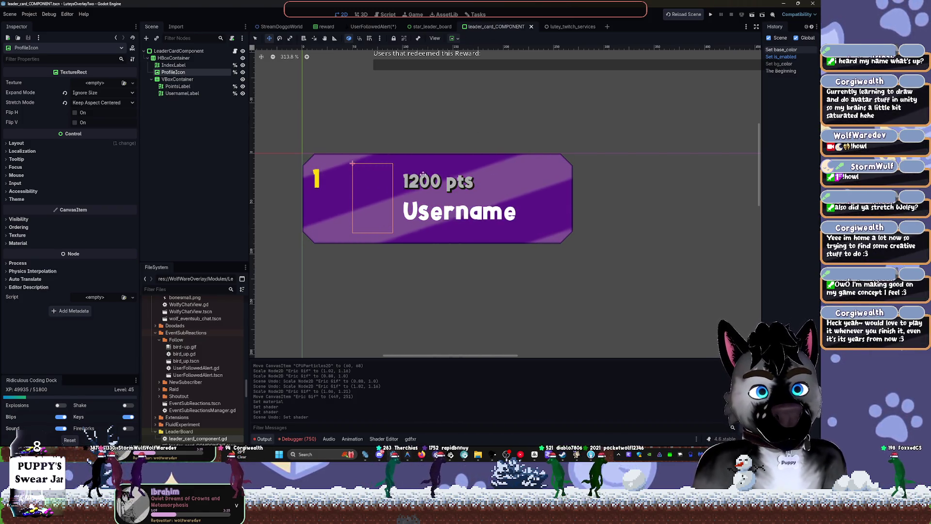
{"action": "left_click", "coordinate": [438, 28]}
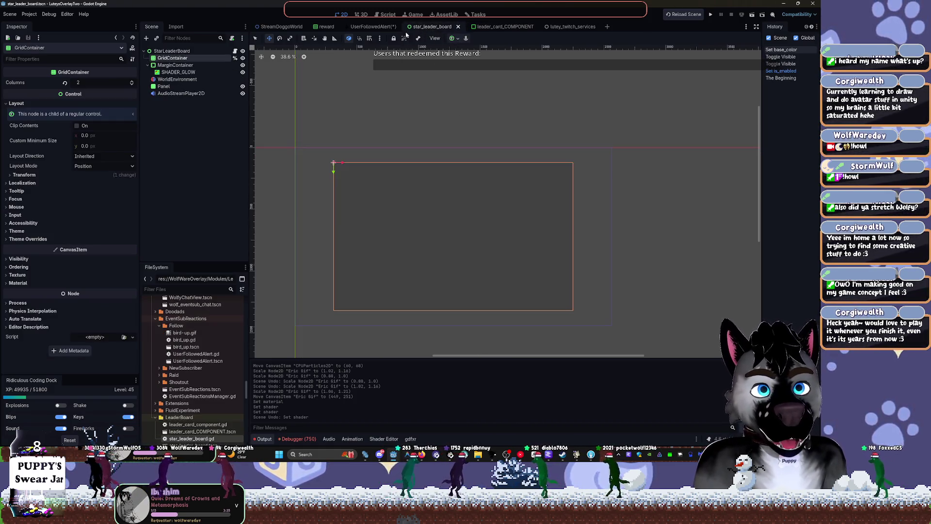
{"action": "left_click", "coordinate": [381, 28]}
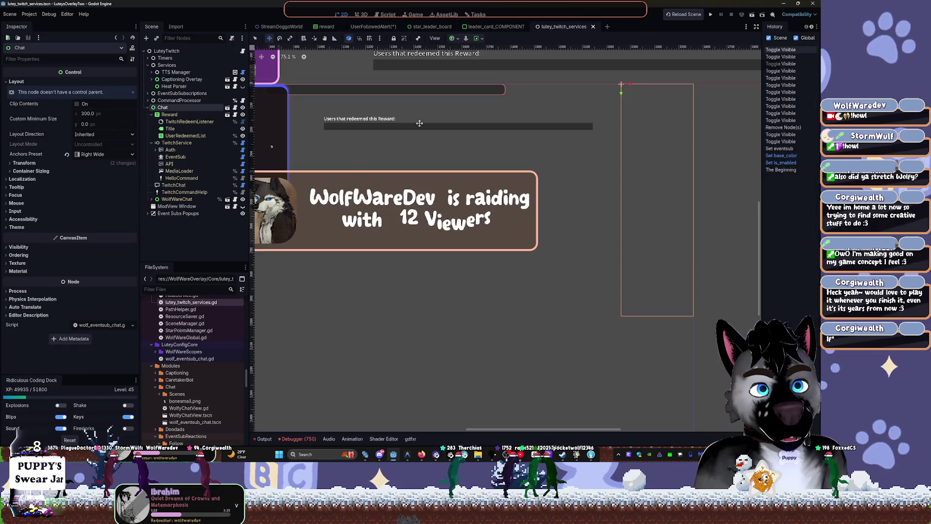
{"action": "left_click", "coordinate": [562, 26]}
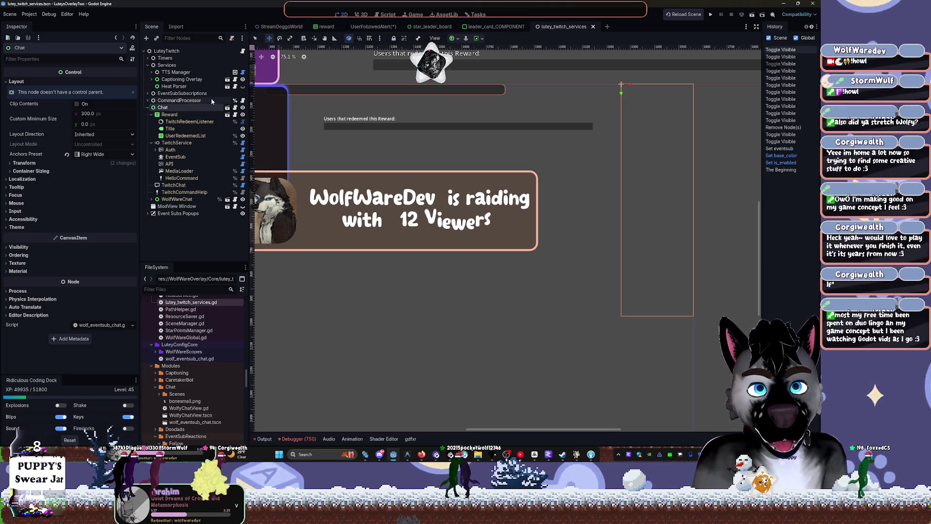
{"action": "left_click", "coordinate": [240, 100]}
{"action": "scroll", "coordinate": [568, 179], "scroll_direction": "up", "scroll_amount": 6}
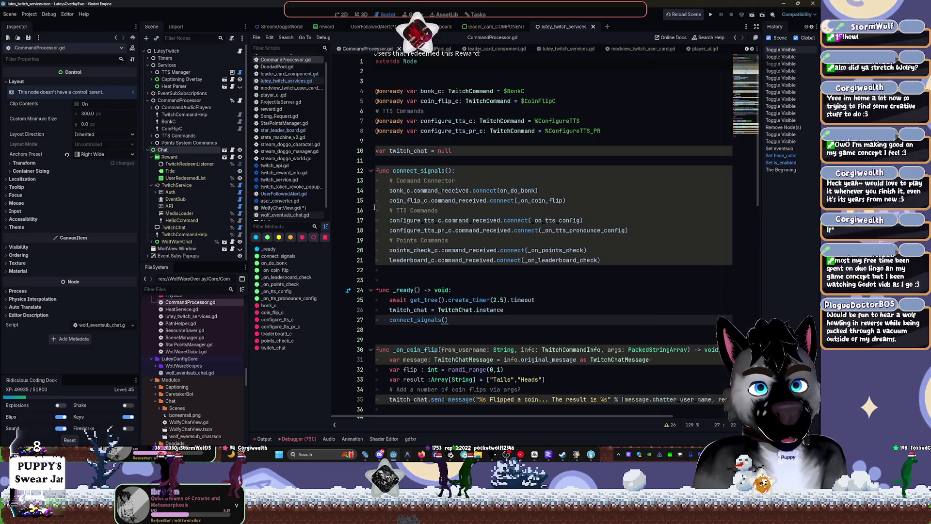
Collapse the Reward and TwitchService nodes, place the cursor after the Command Connector comment, and launch Quick Open Scene.
{"action": "left_click", "coordinate": [151, 156]}
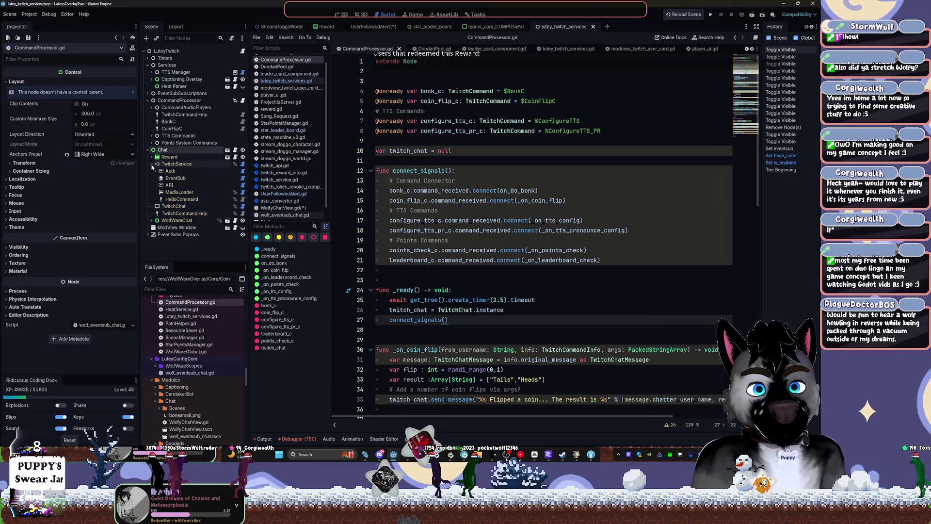
{"action": "left_click", "coordinate": [151, 165]}
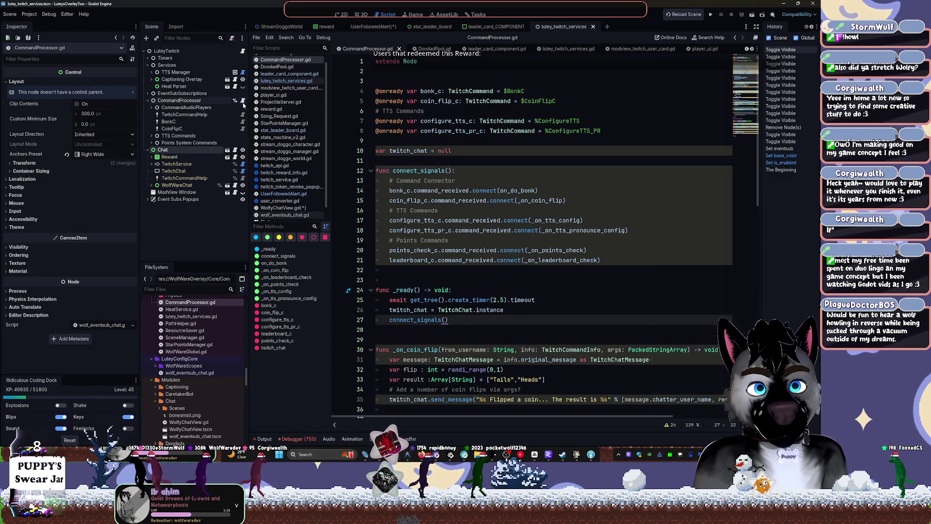
{"action": "left_click", "coordinate": [461, 150]}
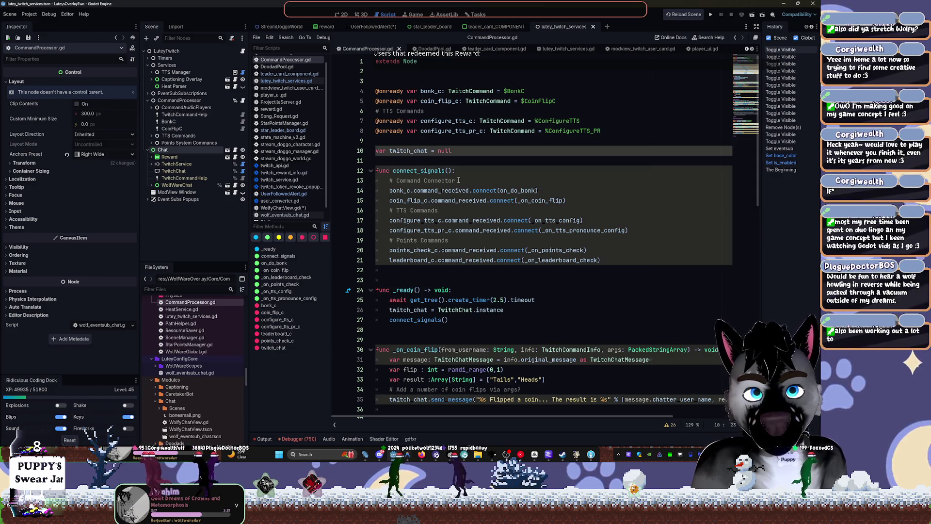
{"action": "left_click", "coordinate": [457, 181]}
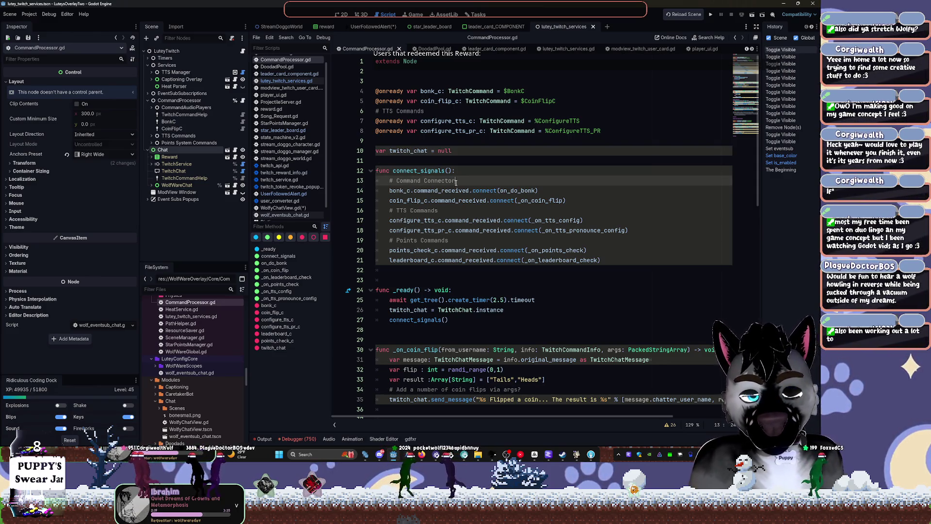
{"action": "key", "text": "ctrl+shift+o"}
Open stream_doggo_character.tscn from the 'chat' quick-open results, then return to CommandProcessor.gd.
{"action": "type", "text": "chat"}
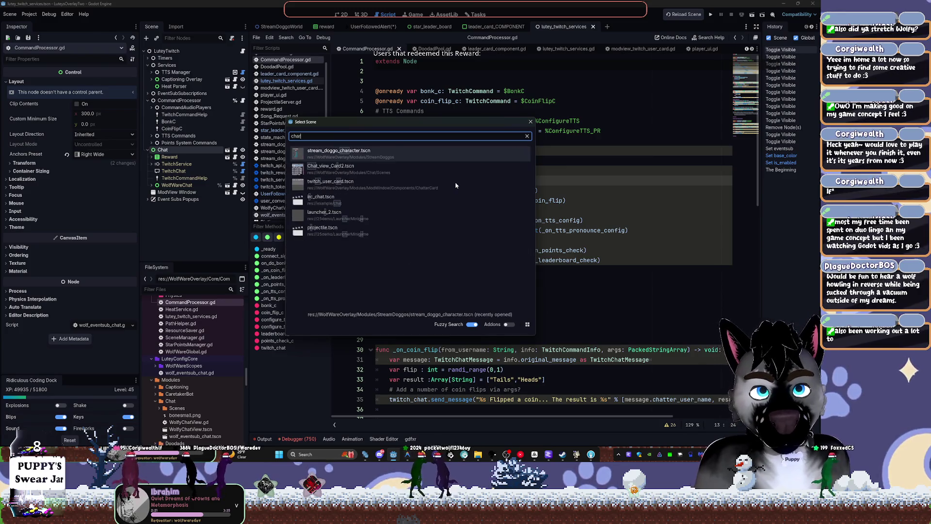
{"action": "key", "text": "Return"}
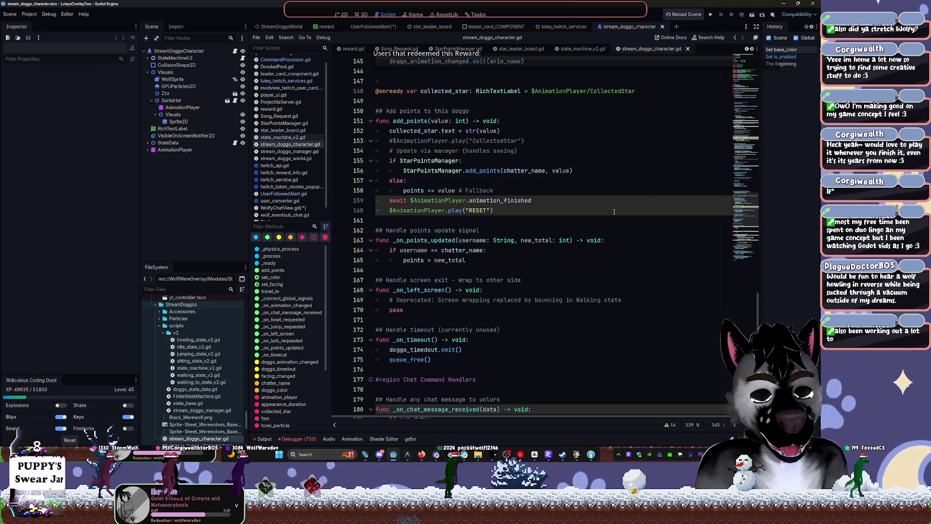
{"action": "key", "text": "alt+Left"}
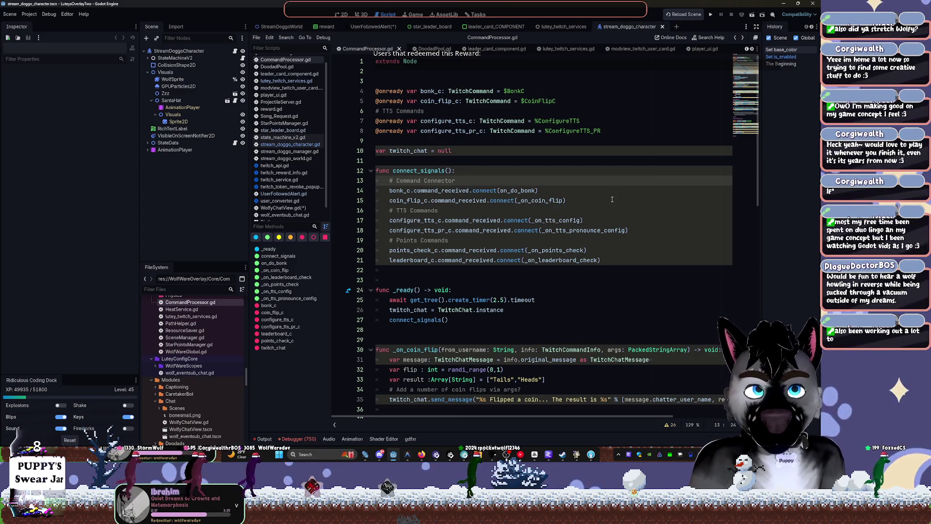
Review CommandProcessor.gd around line 14, then view the wolf character scene in 2D.
{"action": "left_click", "coordinate": [585, 193]}
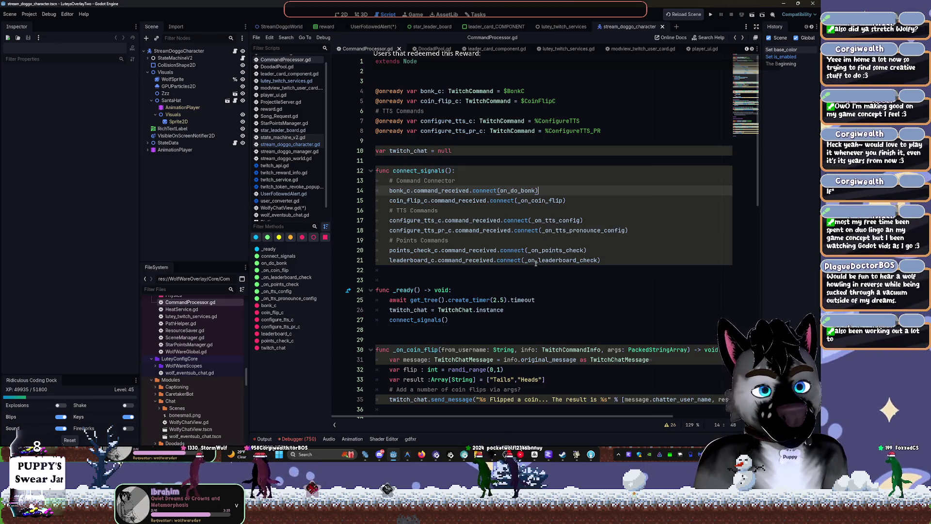
{"action": "scroll", "coordinate": [536, 262], "scroll_direction": "down", "scroll_amount": 3}
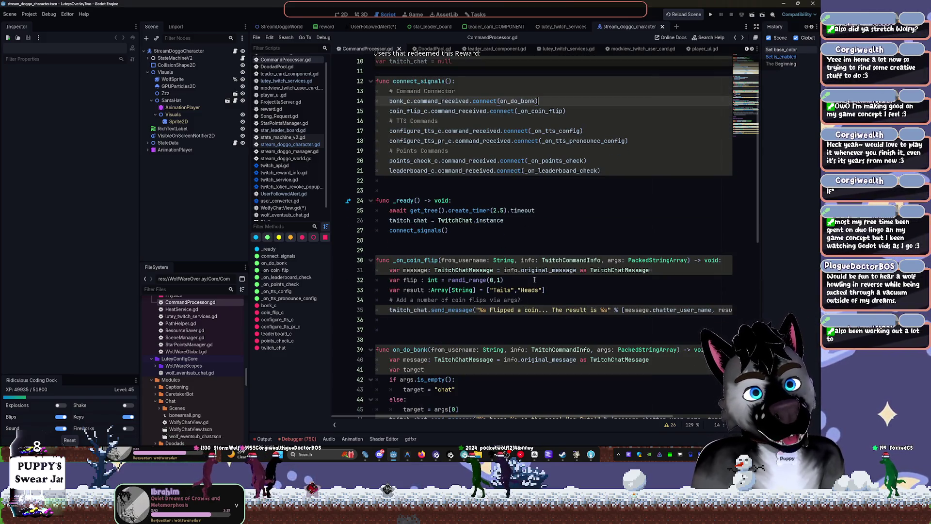
{"action": "left_click", "coordinate": [342, 14]}
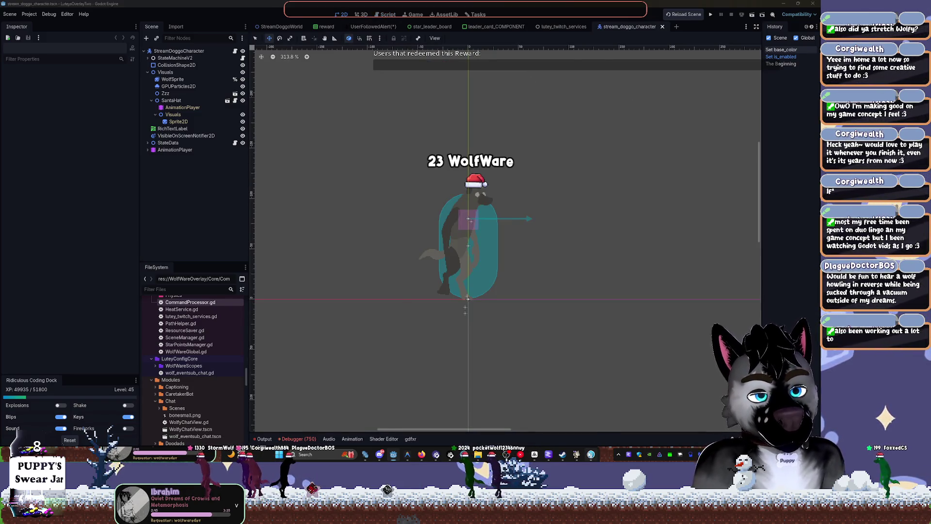
{"action": "key", "text": "alt+Tab"}
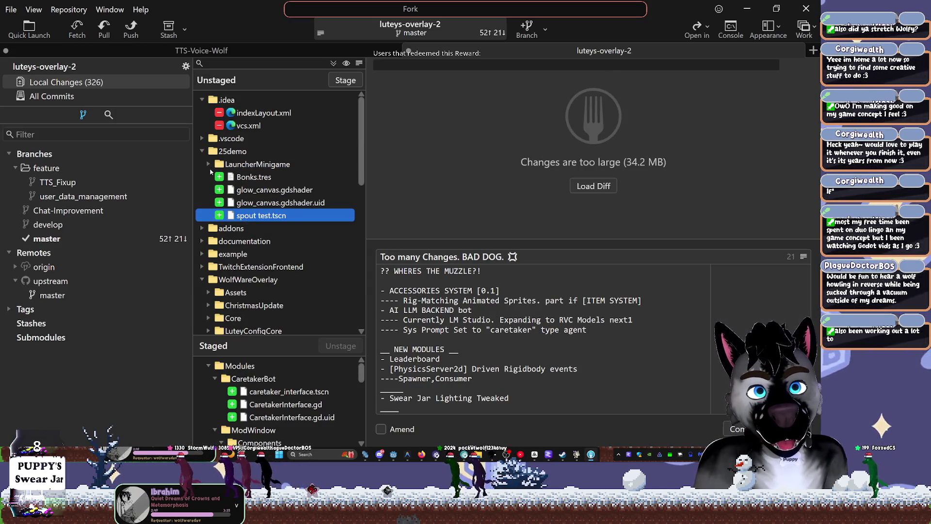
Read through the Bonks.tres diff in Fork's Unstaged list, then minimise Fork.
{"action": "left_click", "coordinate": [243, 179]}
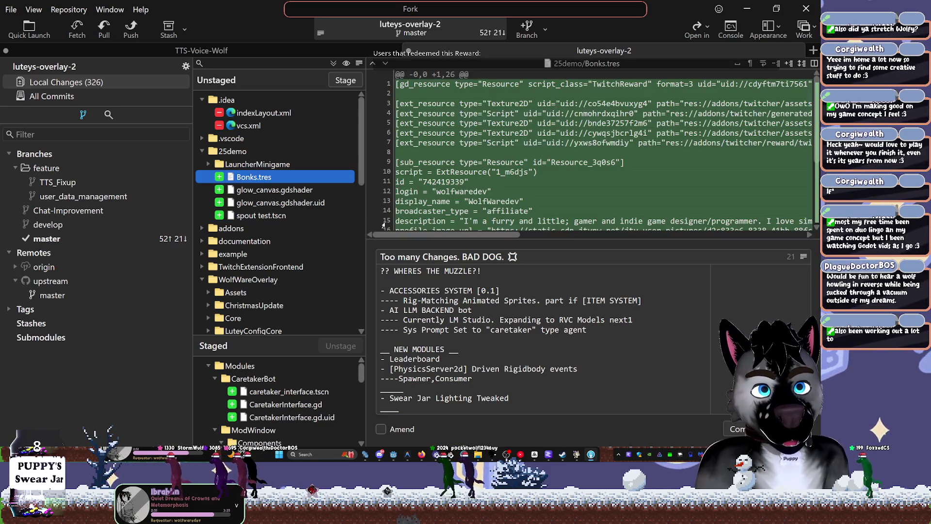
{"action": "scroll", "coordinate": [630, 160], "scroll_direction": "down", "scroll_amount": 4}
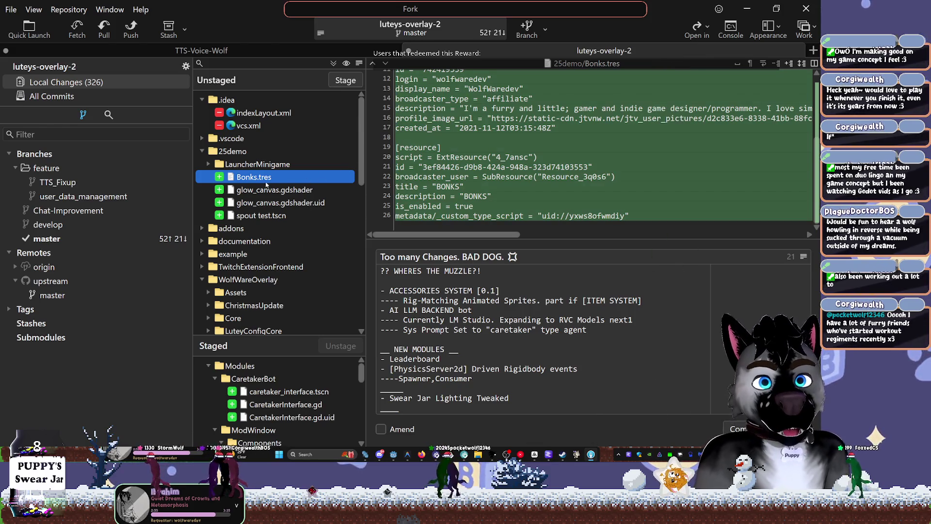
{"action": "left_click", "coordinate": [747, 8]}
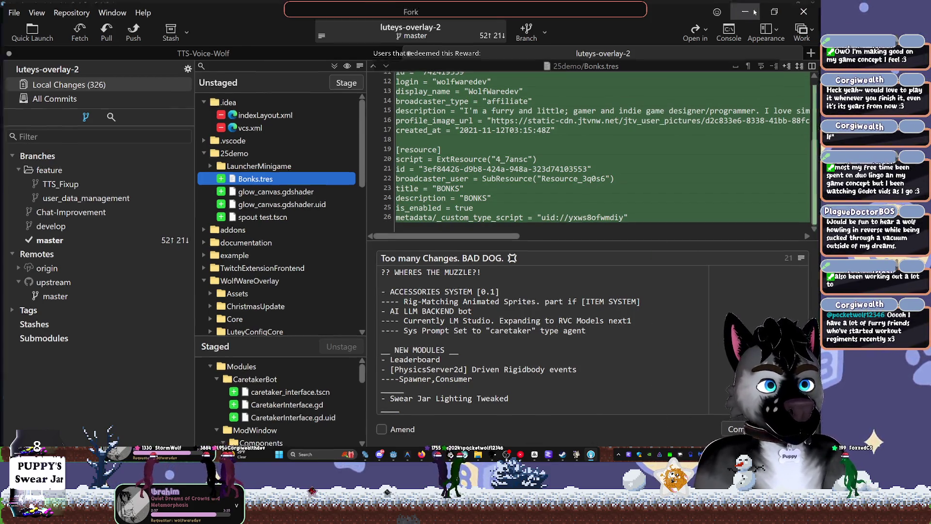
Locate Bonks.tres with a 'bonk' filter, then collapse LauncherMinigame and addons and enlarge the file list.
{"action": "type", "text": "bonk"}
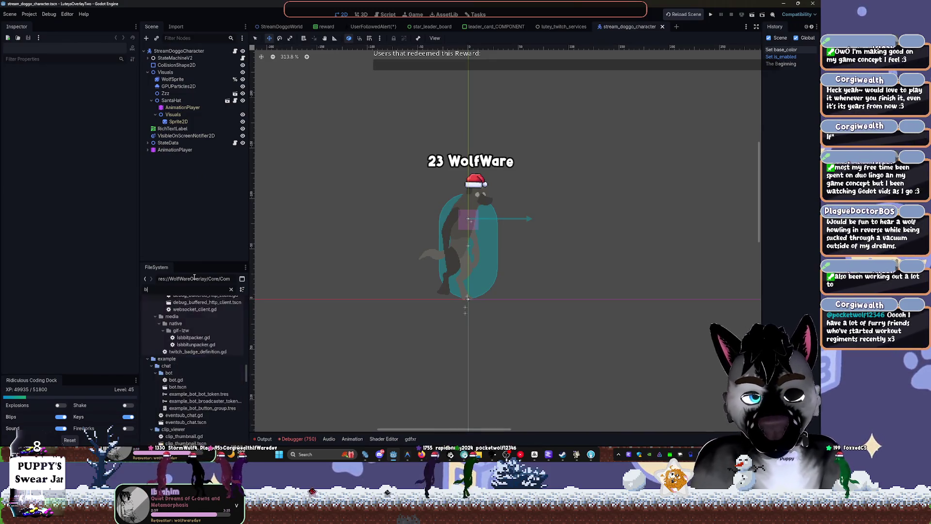
{"action": "left_click", "coordinate": [173, 324]}
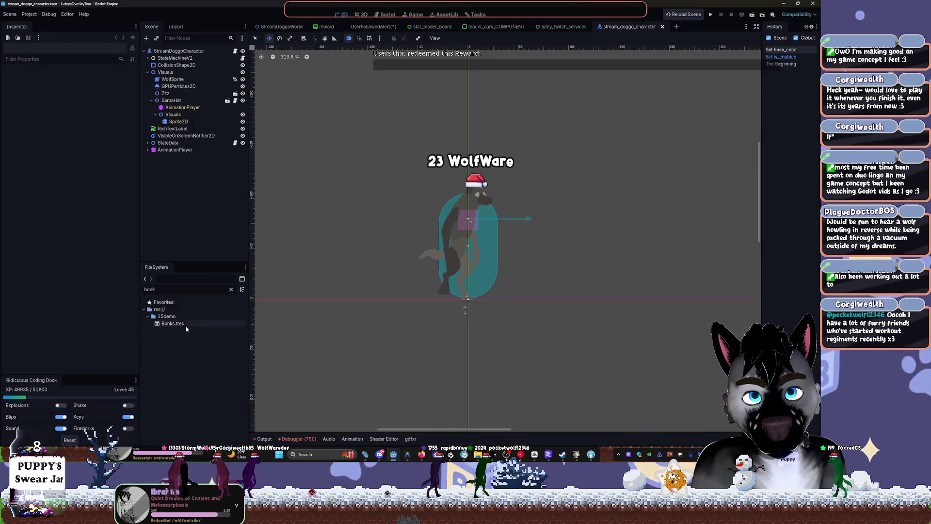
{"action": "left_click", "coordinate": [231, 289]}
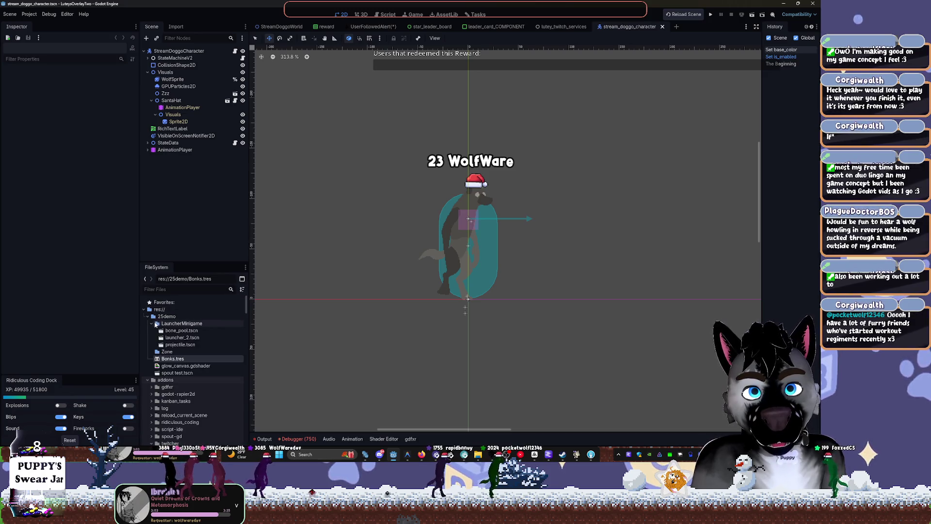
{"action": "left_click", "coordinate": [156, 323]}
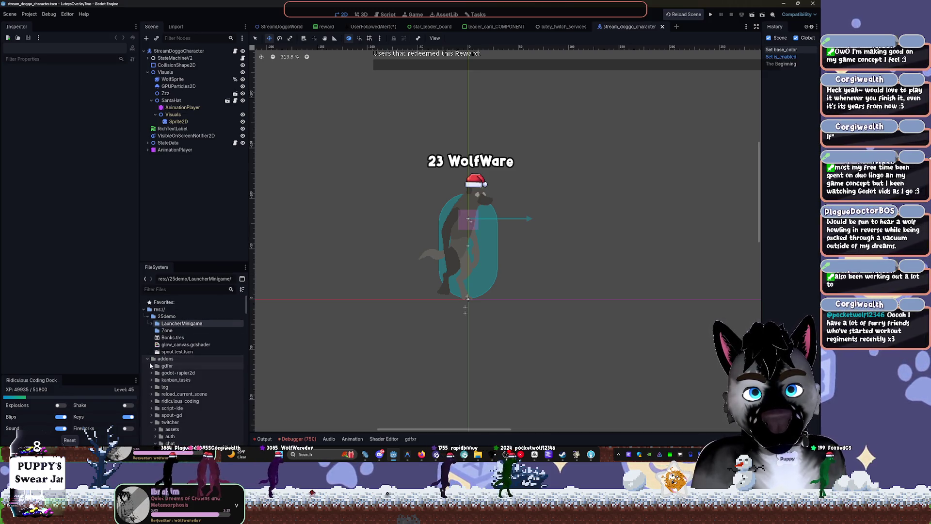
{"action": "left_click", "coordinate": [147, 358]}
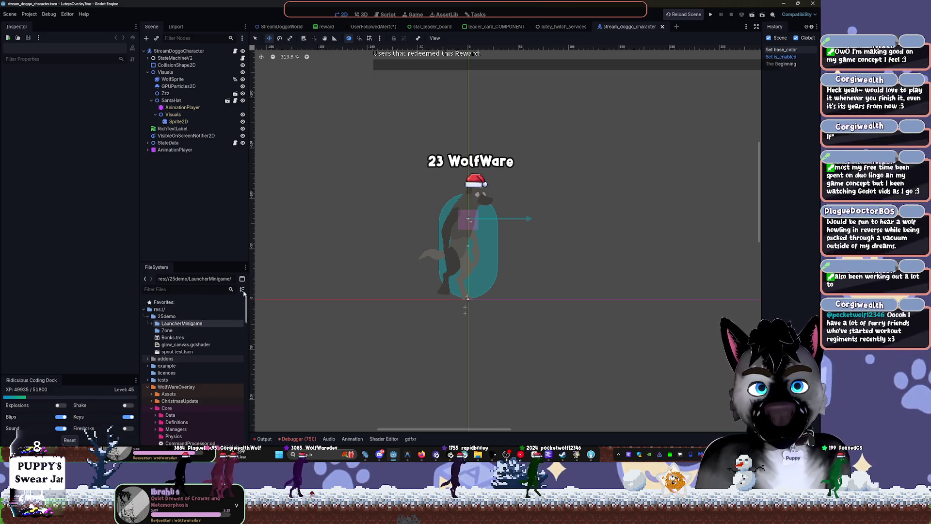
{"action": "left_click_drag", "start_coordinate": [221, 262], "coordinate": [224, 128]}
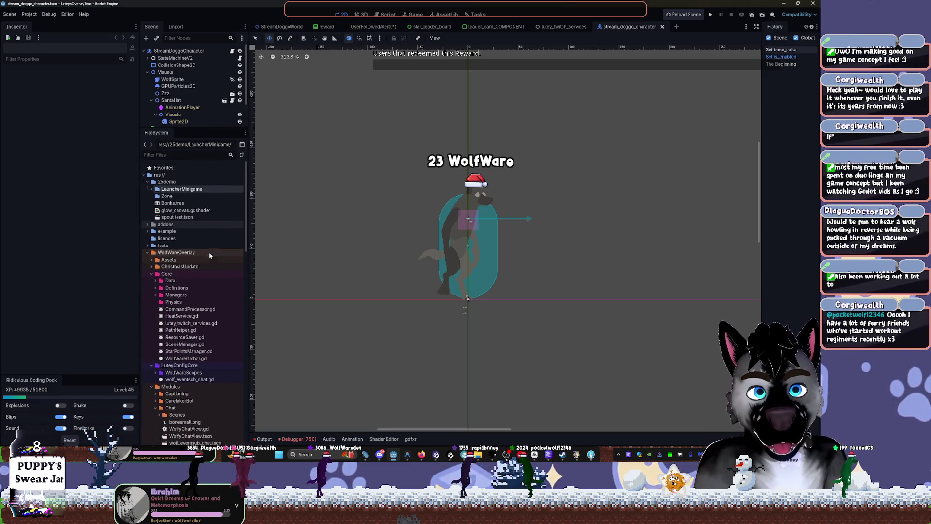
{"action": "scroll", "coordinate": [218, 242], "scroll_direction": "down", "scroll_amount": 5}
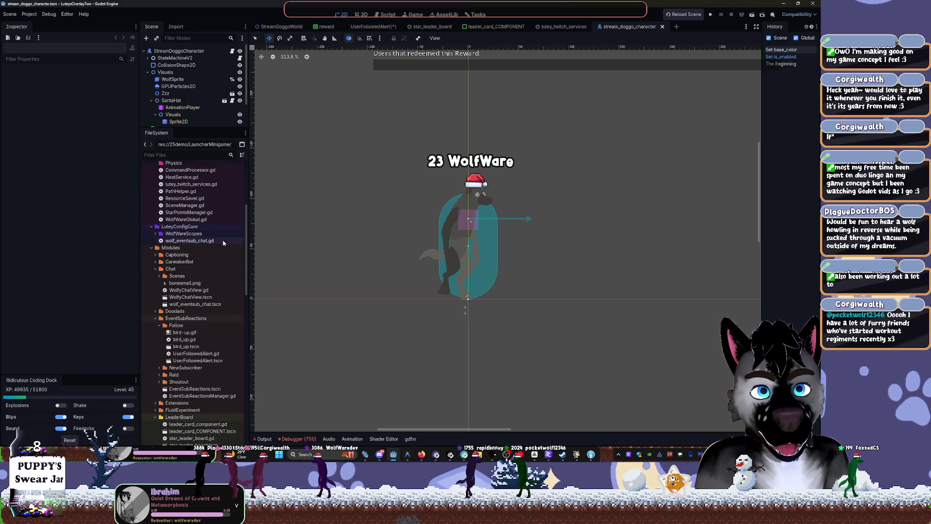
{"action": "mouse_move", "coordinate": [247, 216]}
{"action": "left_mouse_down"}
{"action": "mouse_move", "coordinate": [245, 242]}
{"action": "mouse_move", "coordinate": [247, 198]}
{"action": "left_mouse_up"}
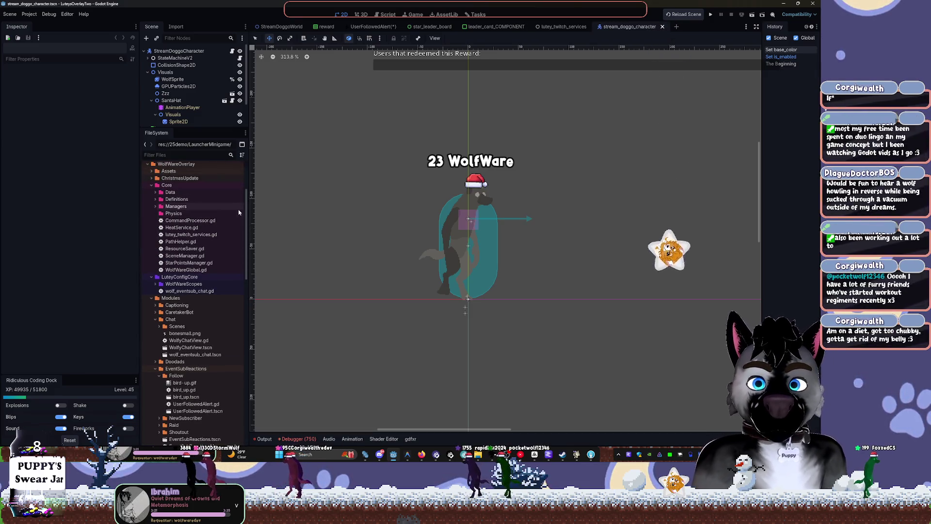
Collapse Core and LuteyConfigCore, keep Modules expanded, and return to the top of the tree.
{"action": "left_click", "coordinate": [151, 185]}
{"action": "left_click", "coordinate": [152, 192]}
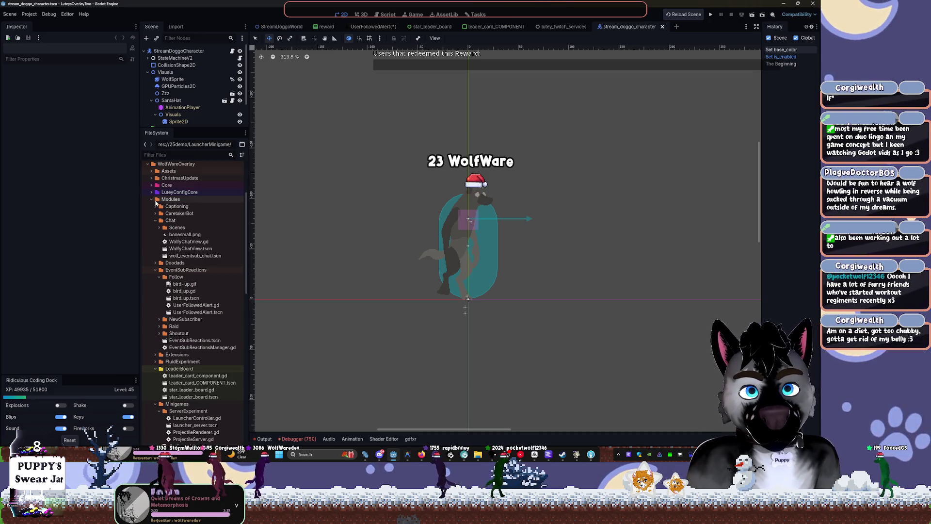
{"action": "left_click", "coordinate": [151, 199]}
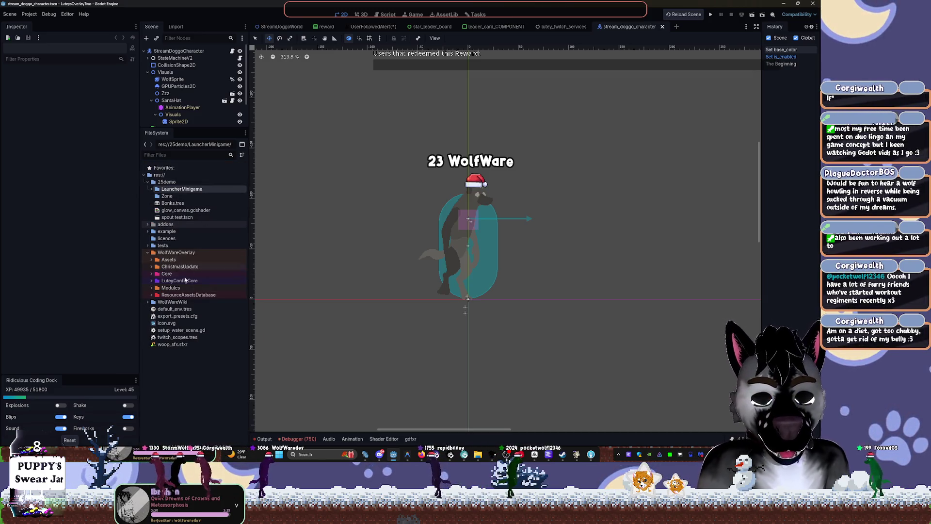
{"action": "left_click", "coordinate": [152, 288]}
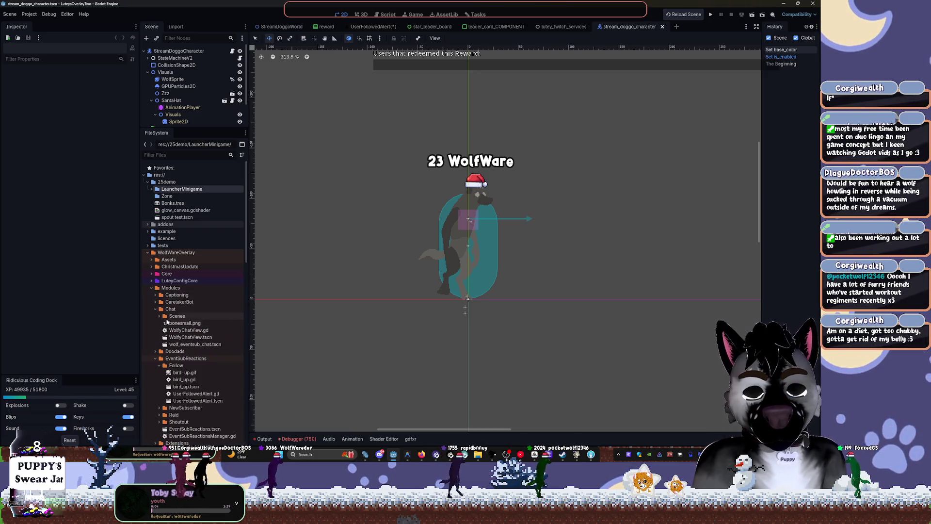
{"action": "left_click_drag", "start_coordinate": [247, 218], "coordinate": [247, 260]}
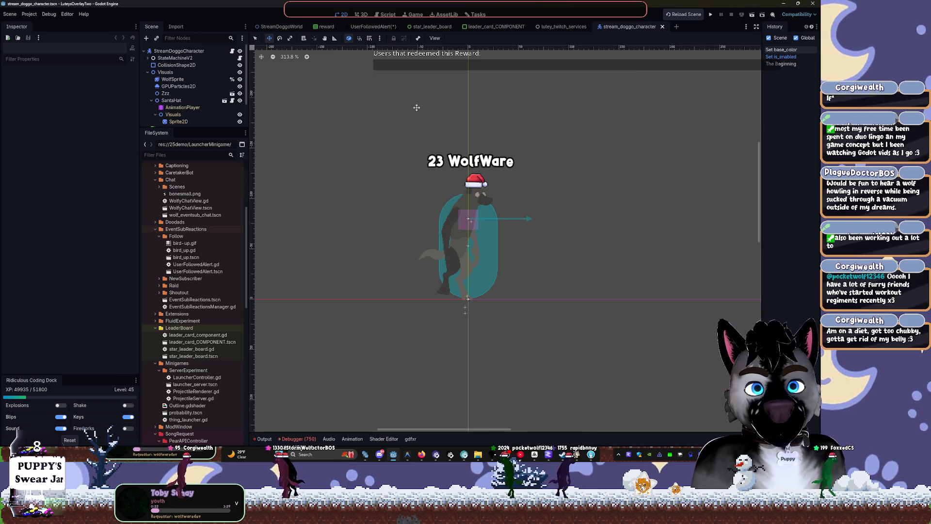
{"action": "scroll", "coordinate": [185, 189], "scroll_direction": "up", "scroll_amount": 5}
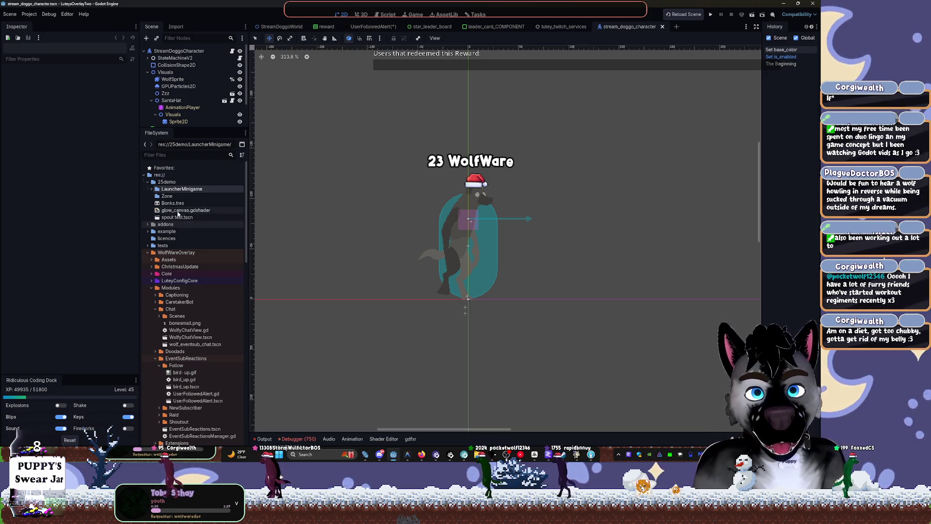
Show the LauncherMinigame scenes and collapse the Chat, EventSubReactions, Minigames, SongRequest and StreamDoggos scripts folders.
{"action": "double_click", "coordinate": [169, 188]}
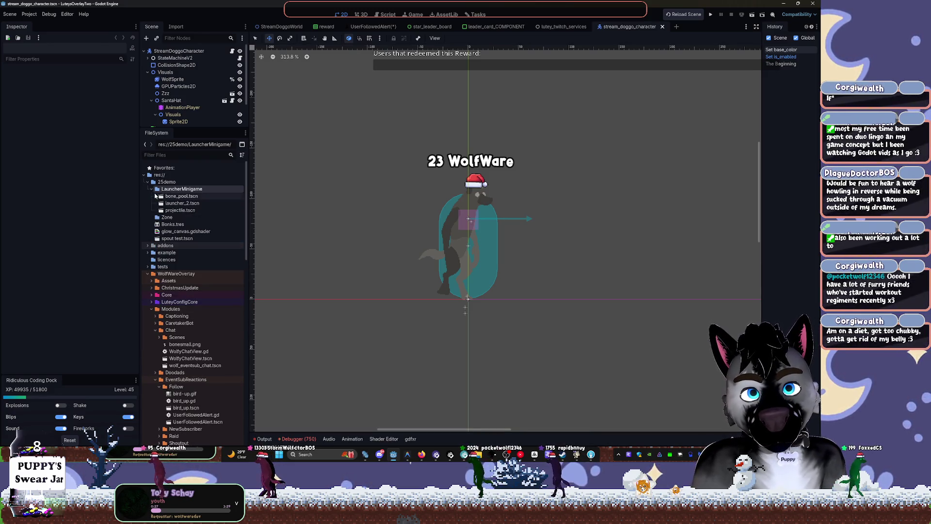
{"action": "left_click", "coordinate": [168, 224]}
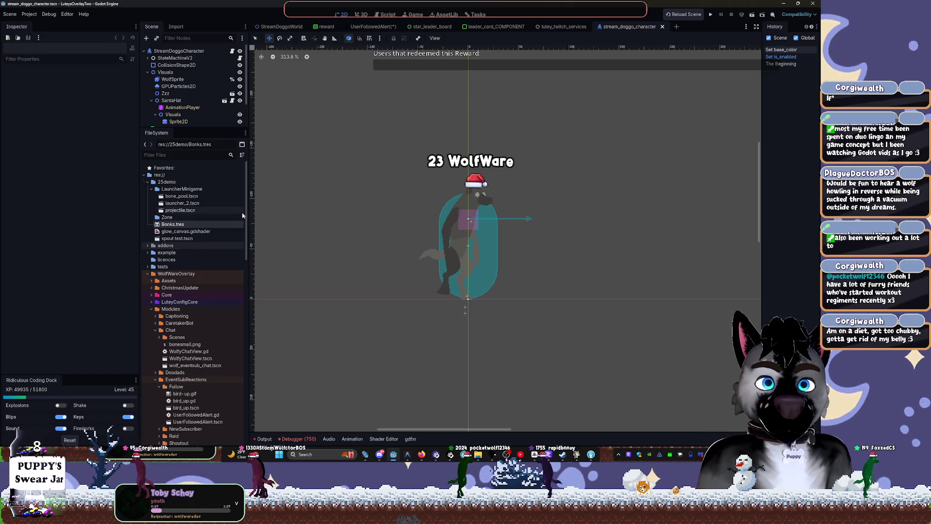
{"action": "left_click", "coordinate": [156, 330]}
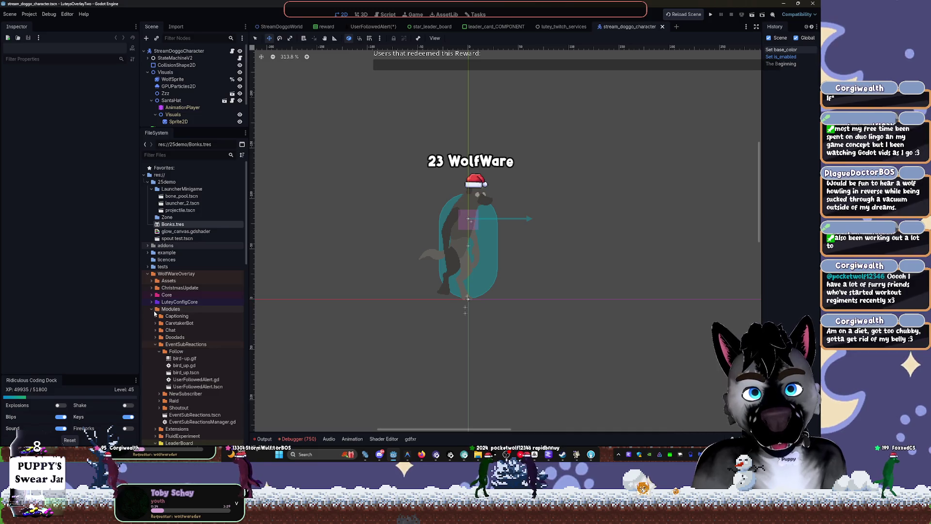
{"action": "left_click", "coordinate": [156, 344]}
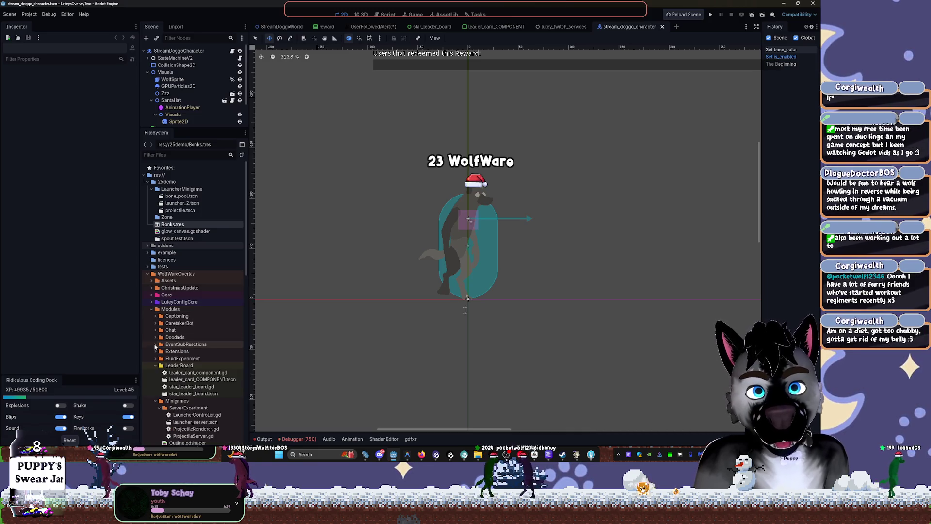
{"action": "left_click", "coordinate": [155, 372]}
{"action": "left_click", "coordinate": [155, 373]}
{"action": "scroll", "coordinate": [154, 373], "scroll_direction": "down", "scroll_amount": 3}
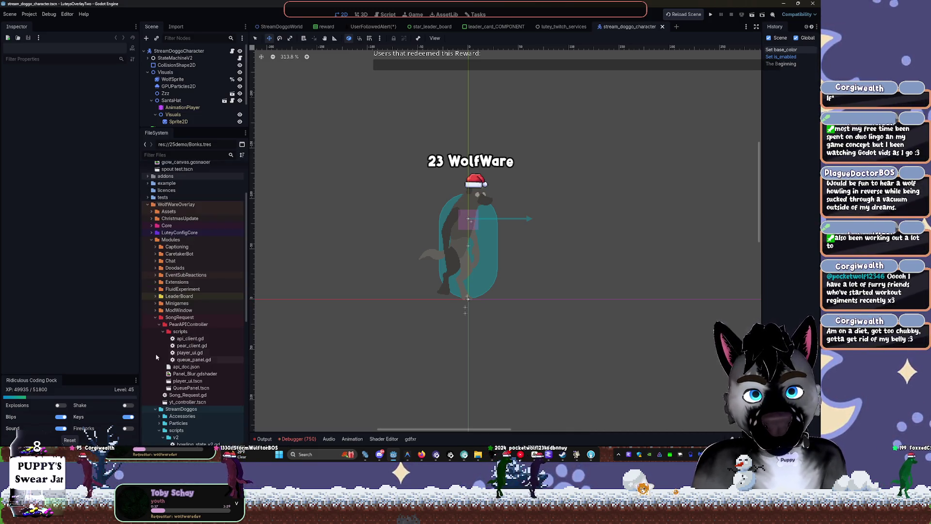
{"action": "left_click", "coordinate": [155, 318]}
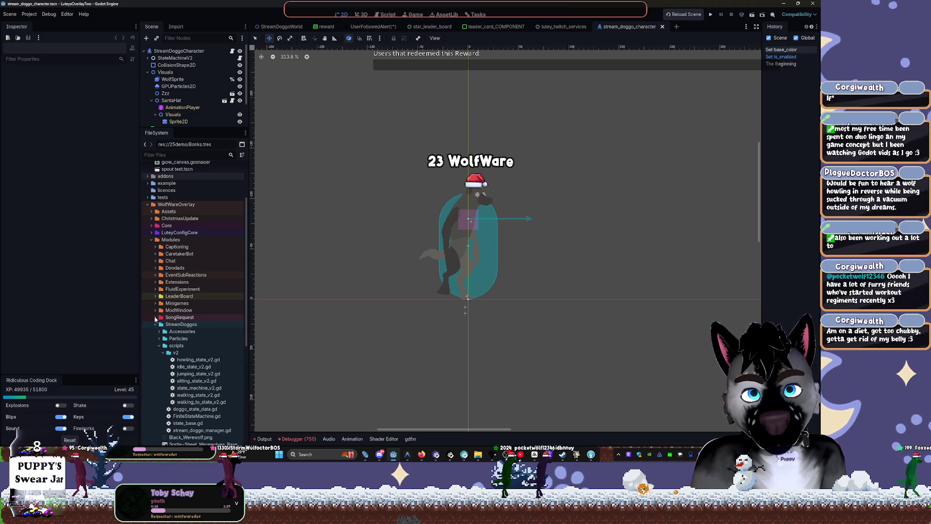
{"action": "left_click", "coordinate": [158, 345]}
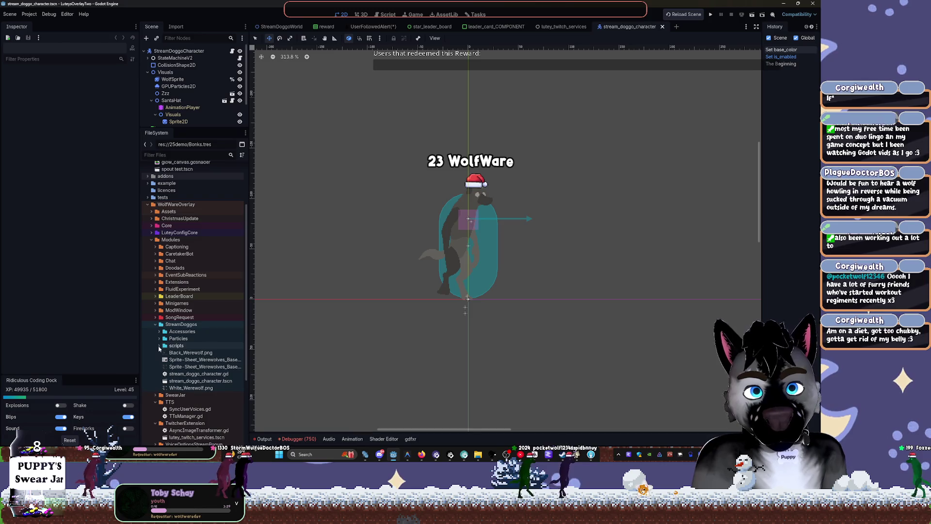
{"action": "scroll", "coordinate": [156, 359], "scroll_direction": "down", "scroll_amount": 4}
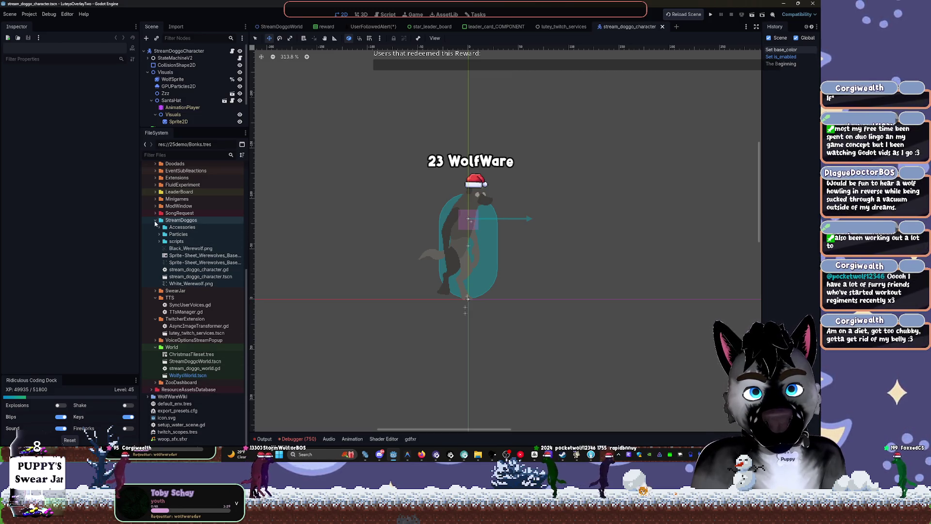
Collapse StreamDoggos, SwearJar, TTS and World, leaving only Captioning expanded.
{"action": "left_click", "coordinate": [156, 291]}
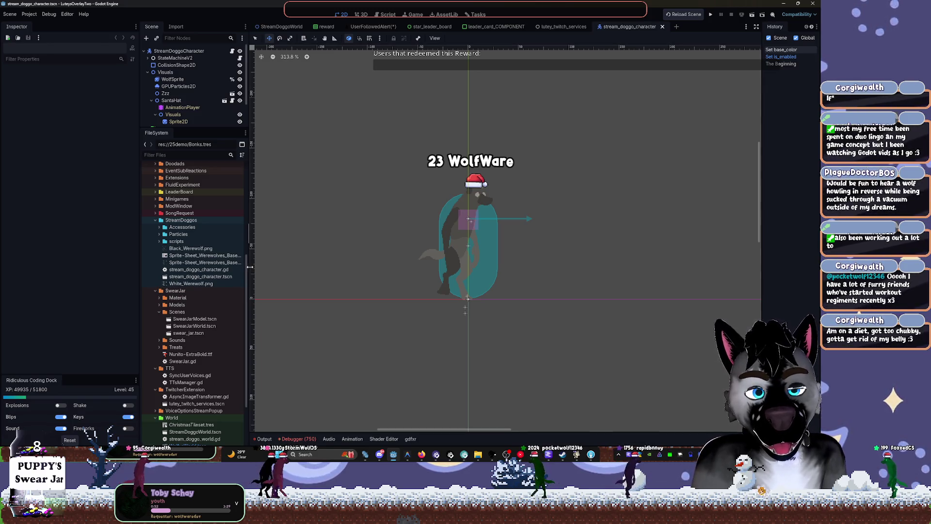
{"action": "left_click_drag", "start_coordinate": [247, 265], "coordinate": [247, 254]}
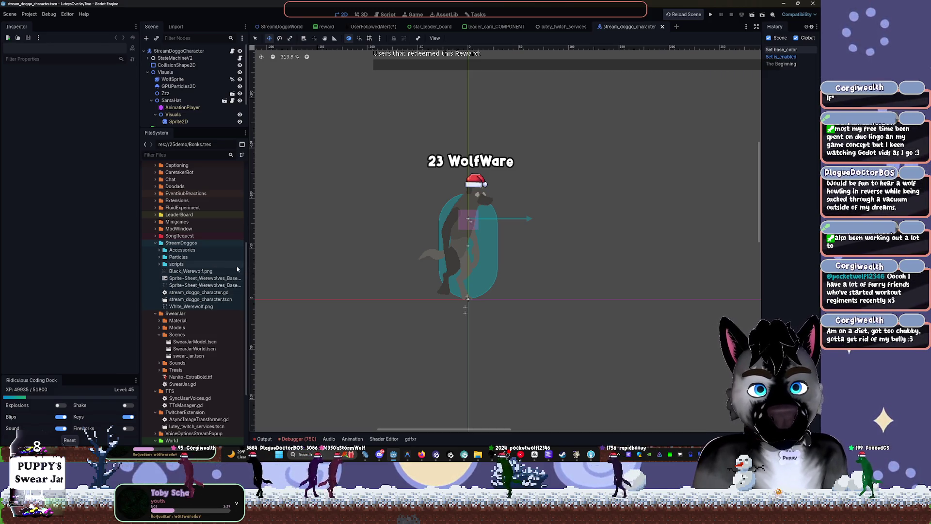
{"action": "left_click", "coordinate": [158, 244]}
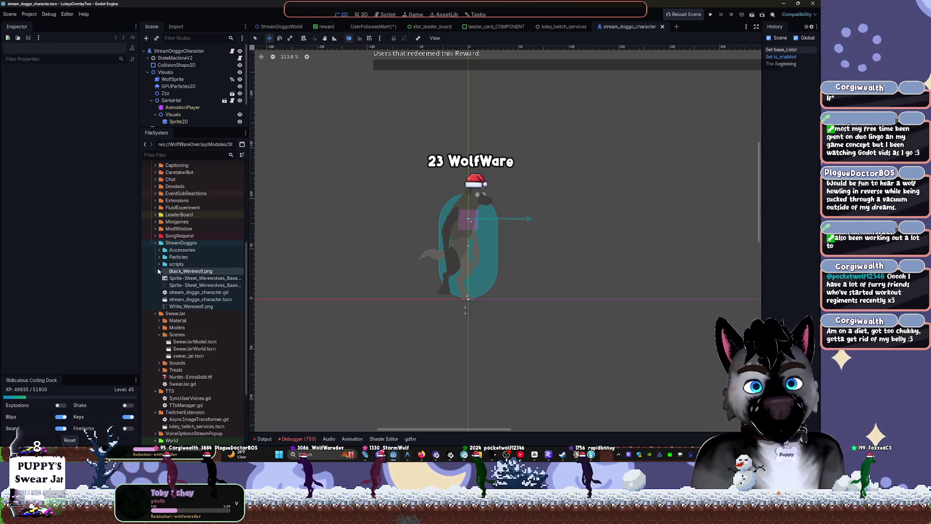
{"action": "left_click", "coordinate": [155, 243]}
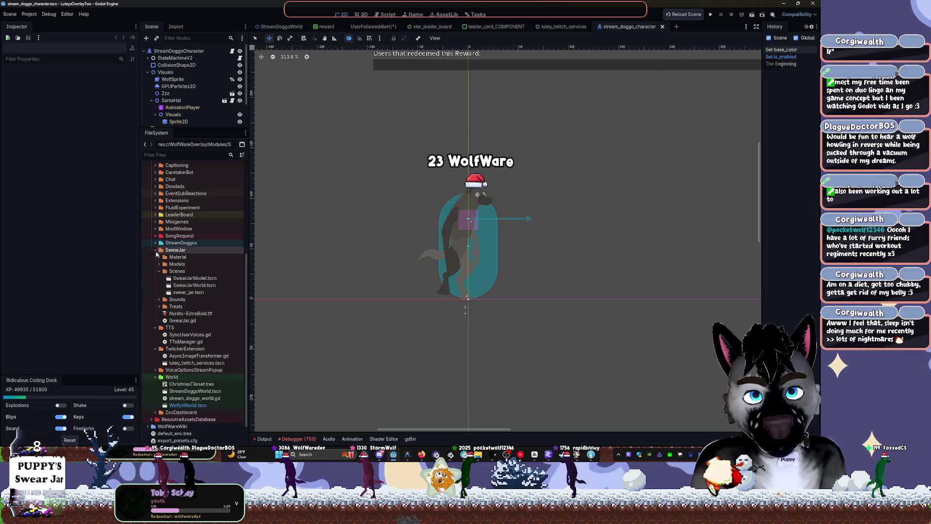
{"action": "left_click", "coordinate": [156, 250]}
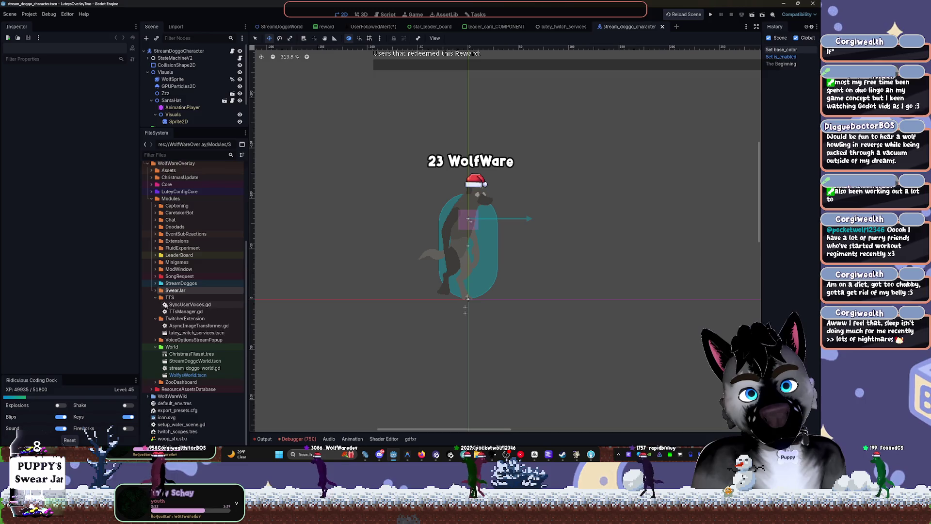
{"action": "left_click", "coordinate": [156, 298]}
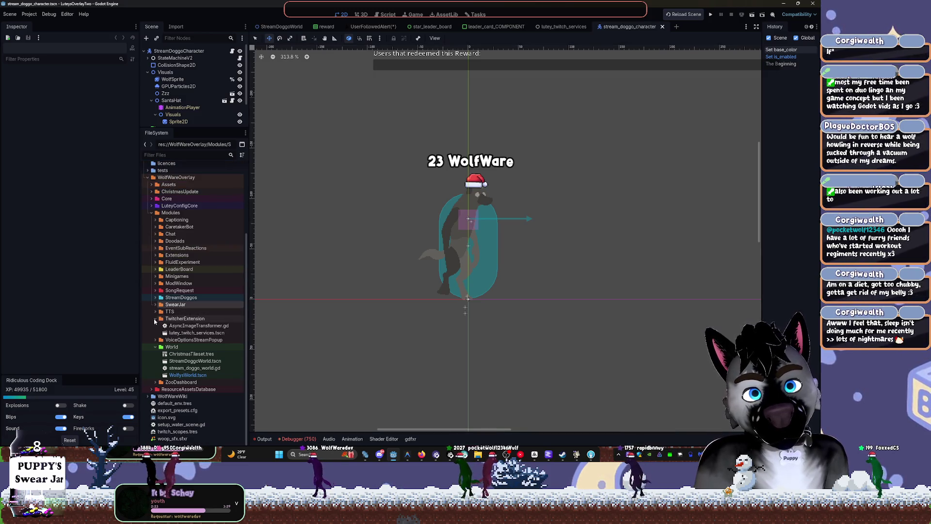
{"action": "left_click", "coordinate": [155, 347]}
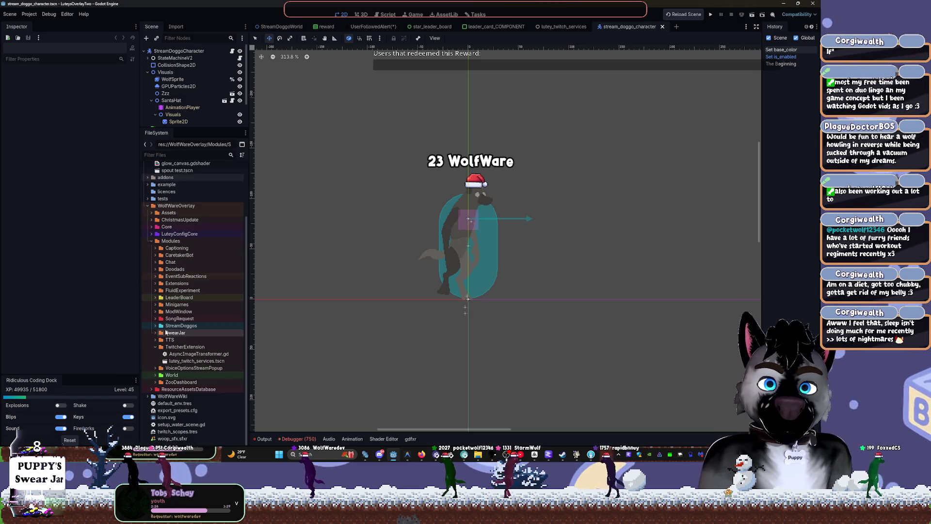
{"action": "left_click", "coordinate": [156, 248]}
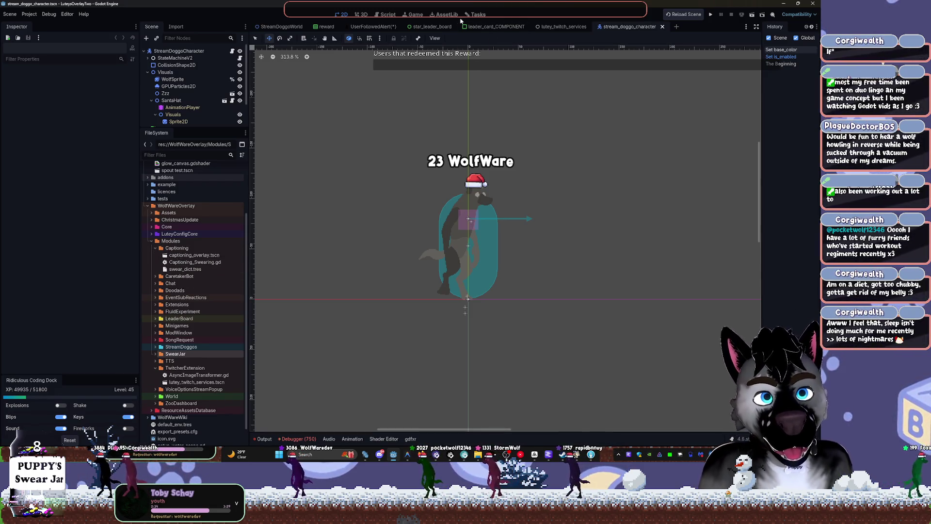
{"action": "left_click", "coordinate": [480, 14]}
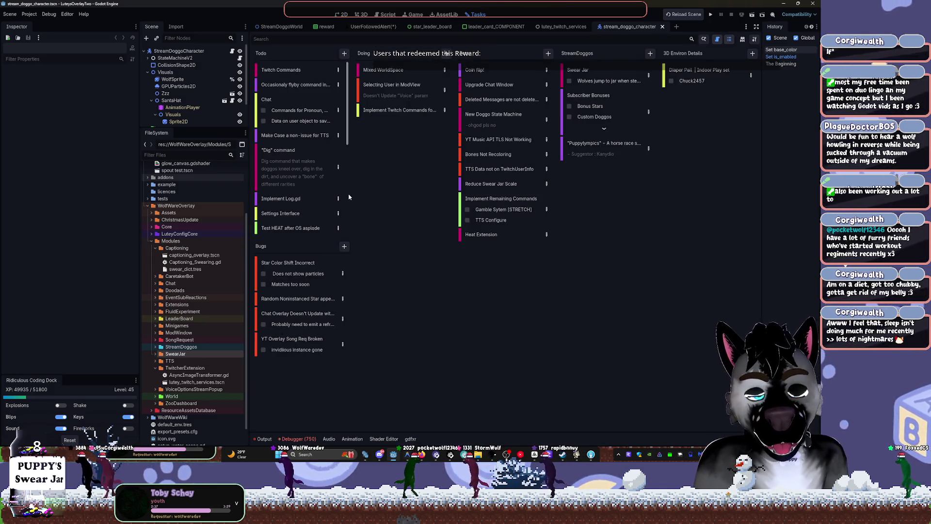
Open the Bugs column's new-card type menu, then dismiss it without adding a card.
{"action": "left_click", "coordinate": [344, 247]}
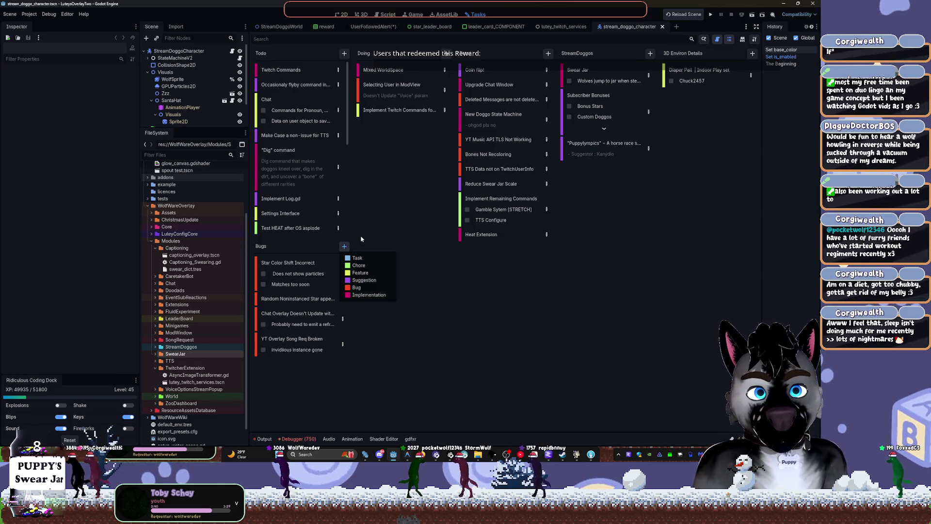
{"action": "left_click", "coordinate": [389, 236]}
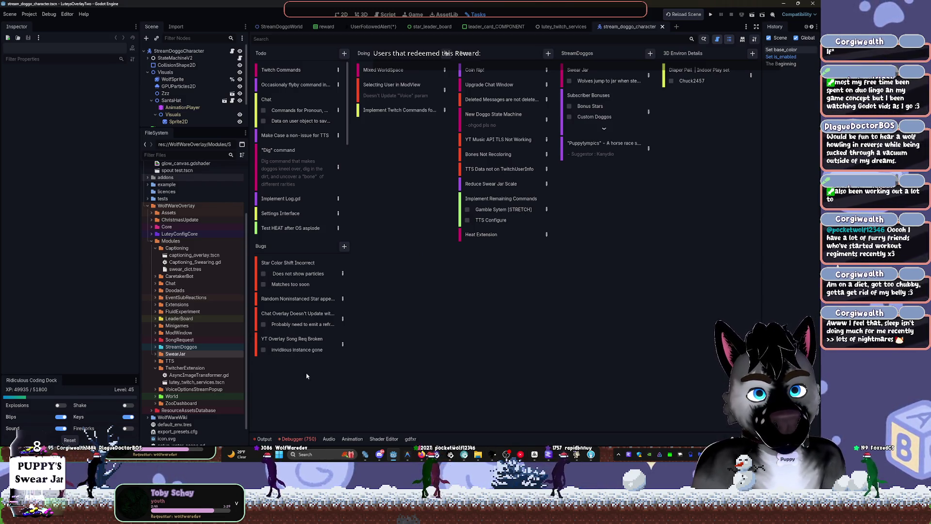
{"action": "left_click", "coordinate": [180, 154]}
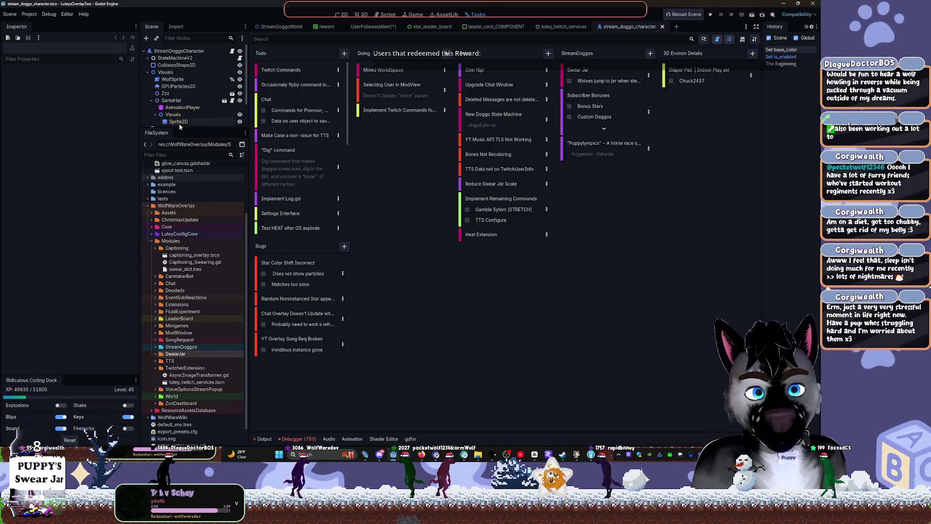
{"action": "left_click", "coordinate": [180, 155]}
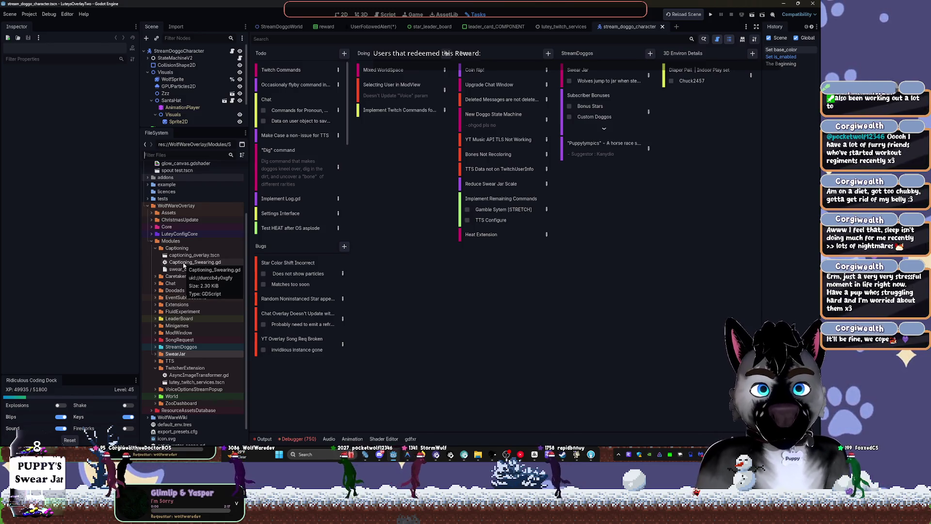
{"action": "left_click", "coordinate": [149, 245]}
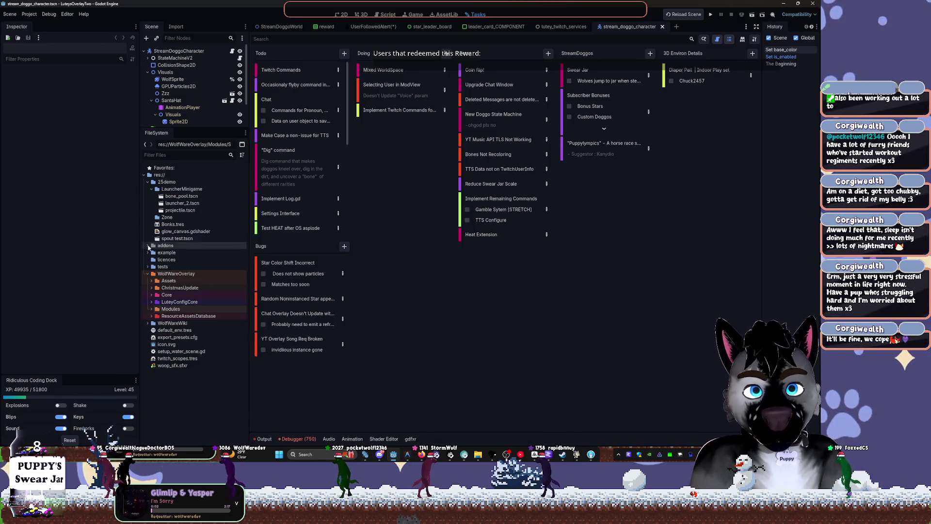
{"action": "left_click", "coordinate": [150, 316]}
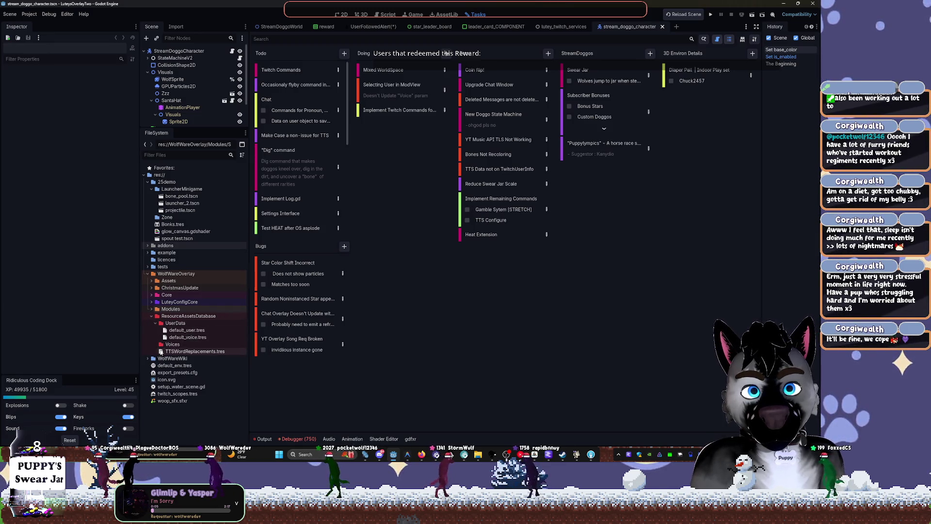
{"action": "left_click", "coordinate": [155, 323]}
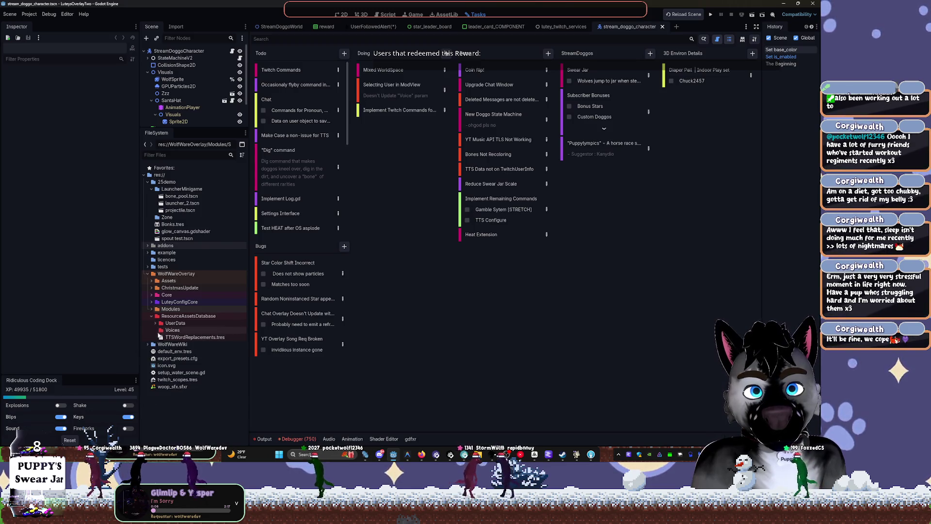
{"action": "left_click", "coordinate": [170, 317]}
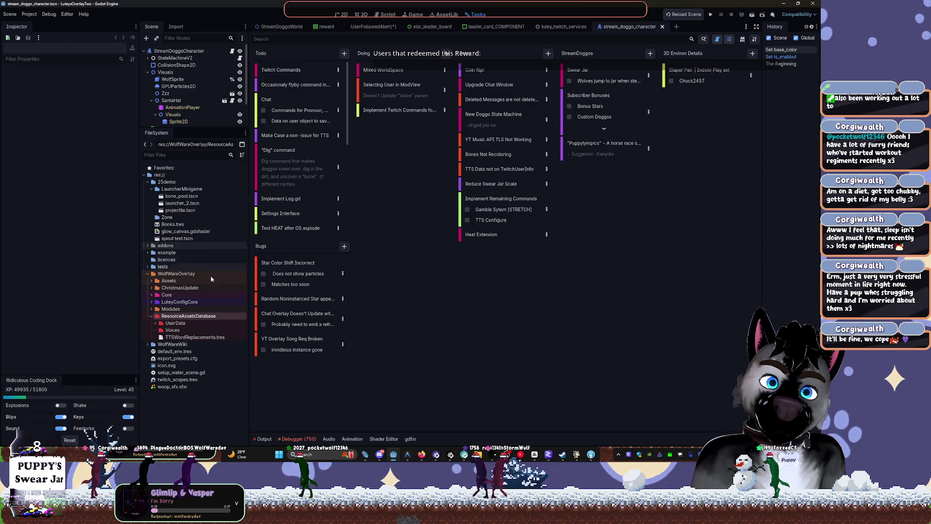
{"action": "right_click", "coordinate": [175, 318]}
Make a RewardDefinitions folder in ResourceAssetsDatabase and drag Bonks.tres from 25demo into it.
{"action": "mouse_move", "coordinate": [194, 323]}
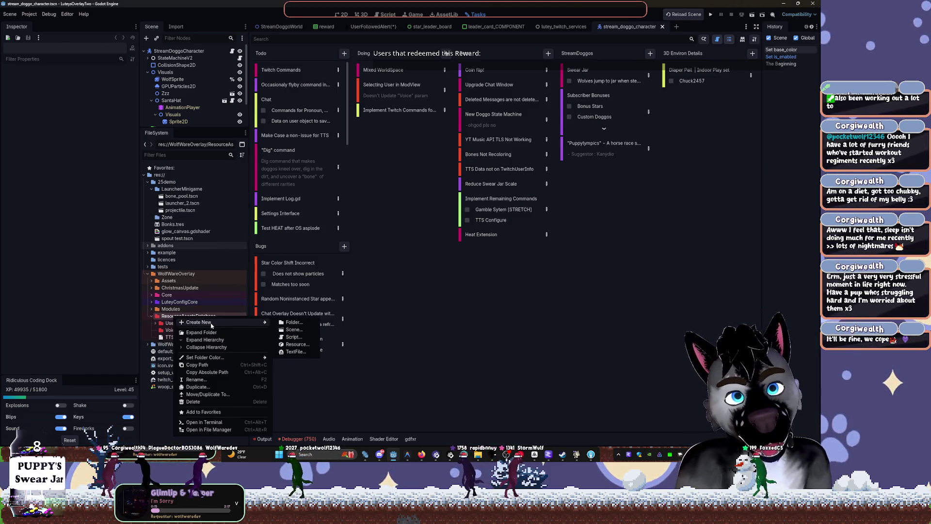
{"action": "left_click", "coordinate": [301, 323]}
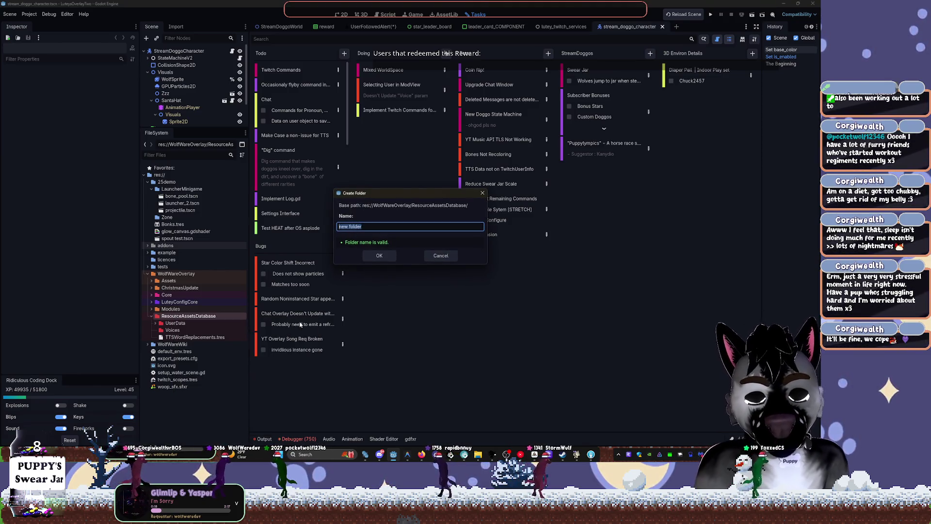
{"action": "type", "text": "Re"}
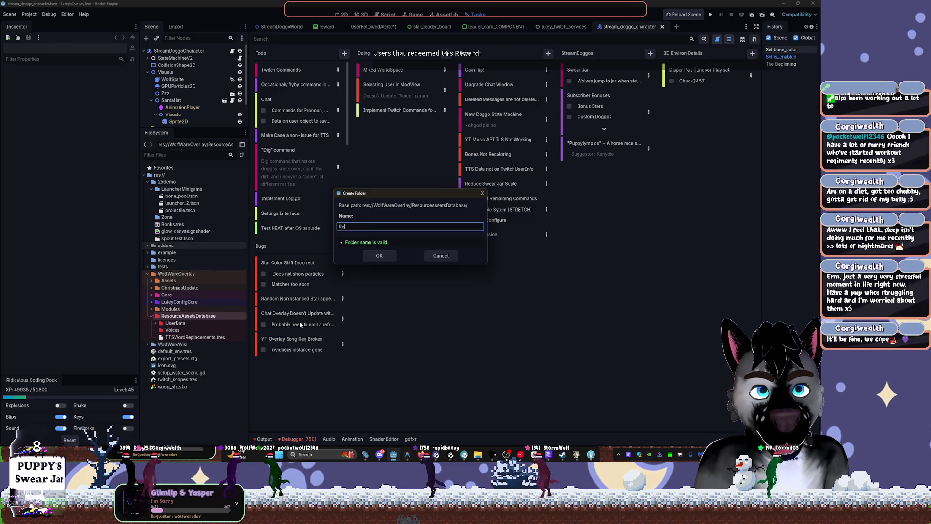
{"action": "type", "text": "wardDefinitions"}
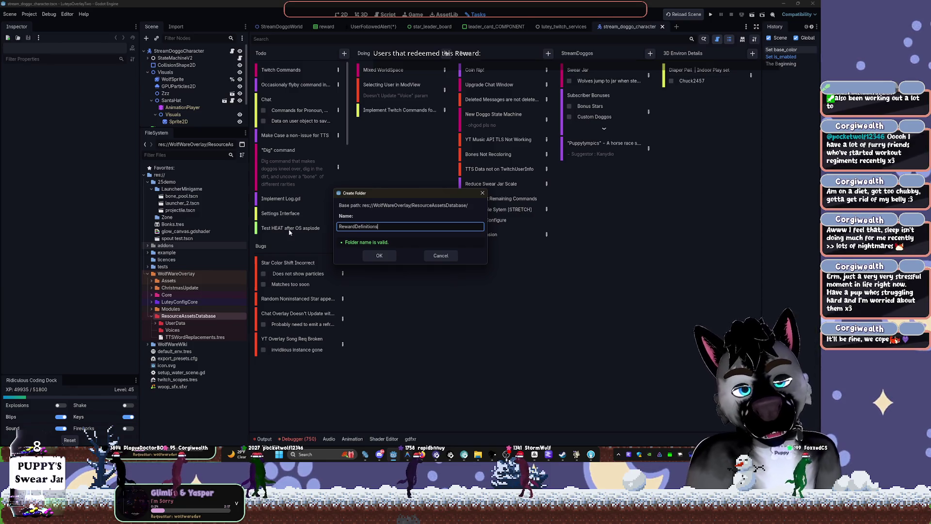
{"action": "left_click", "coordinate": [378, 256]}
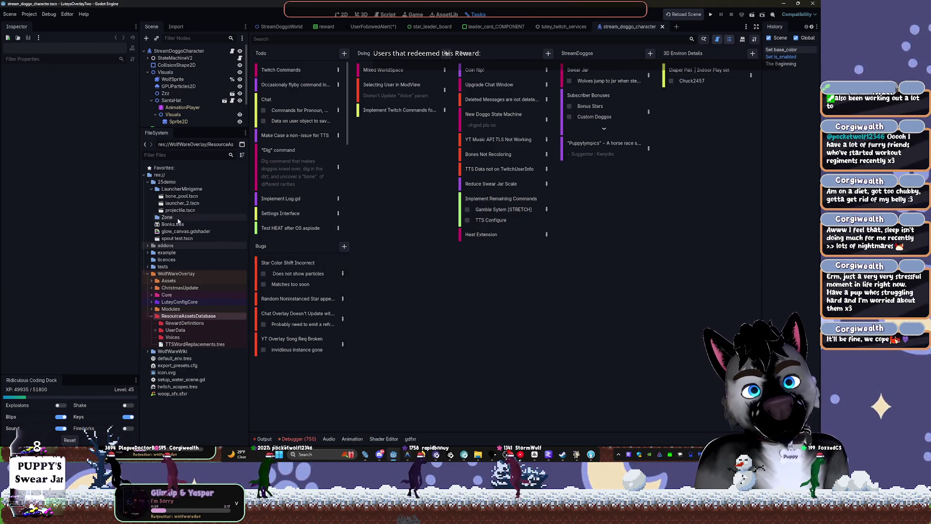
{"action": "mouse_move", "coordinate": [179, 224]}
{"action": "left_mouse_down"}
{"action": "mouse_move", "coordinate": [190, 371]}
{"action": "mouse_move", "coordinate": [194, 328]}
{"action": "left_mouse_up"}
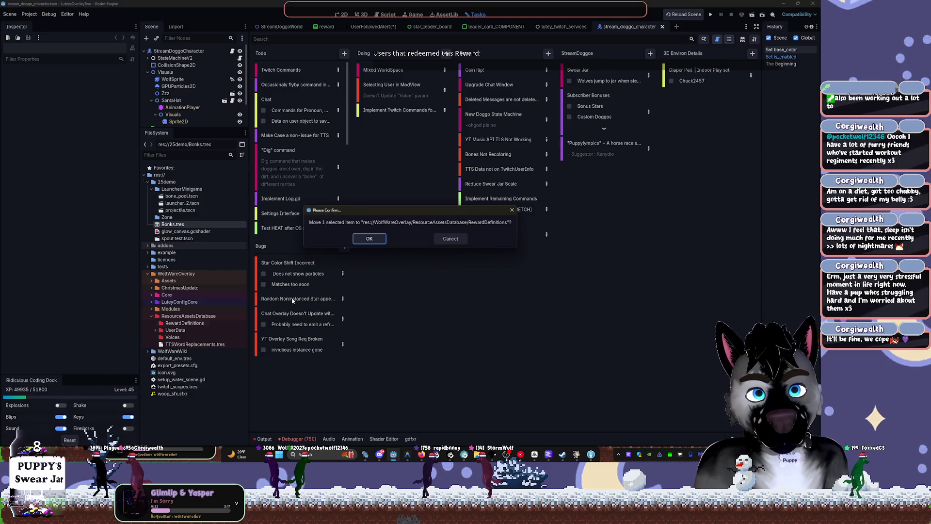
{"action": "left_click", "coordinate": [368, 237]}
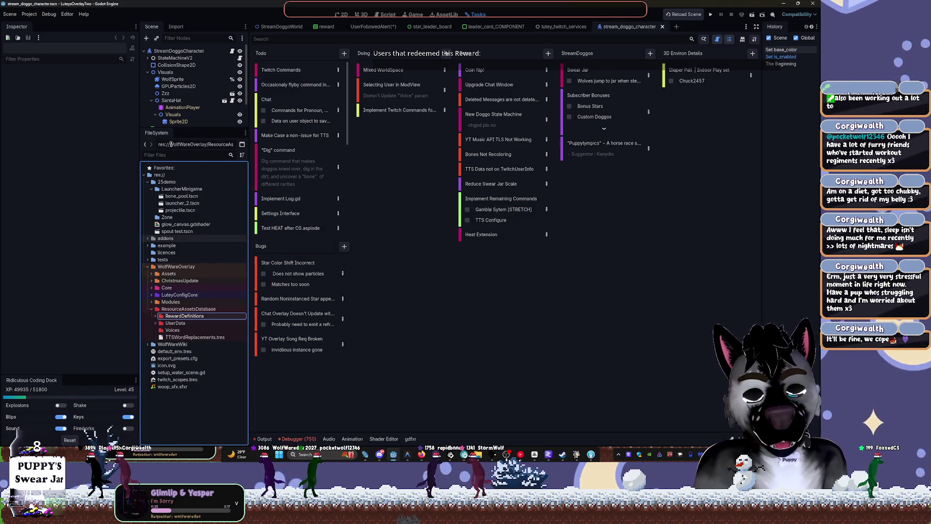
Collapse LauncherMinigame and TwitcherExtension, expand Modules, and abandon an attempted TTS folder move.
{"action": "left_click", "coordinate": [156, 190]}
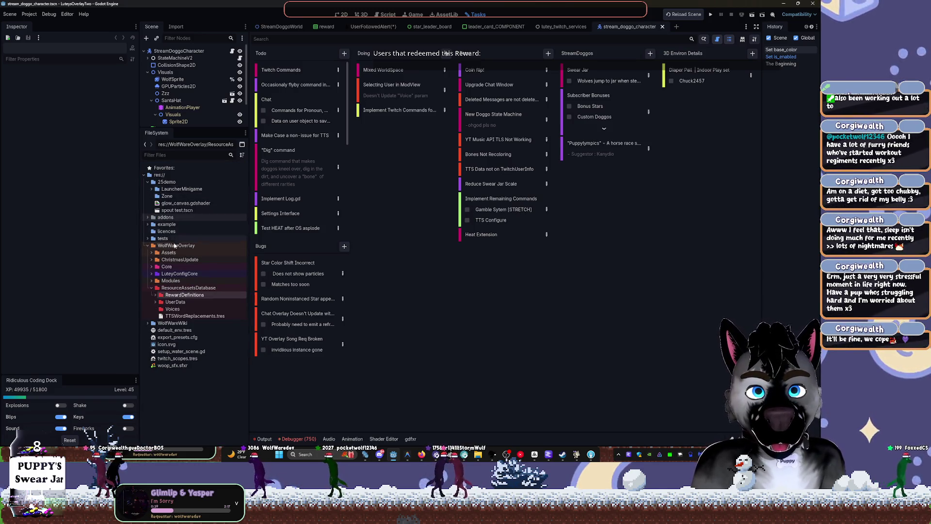
{"action": "left_click", "coordinate": [152, 281]}
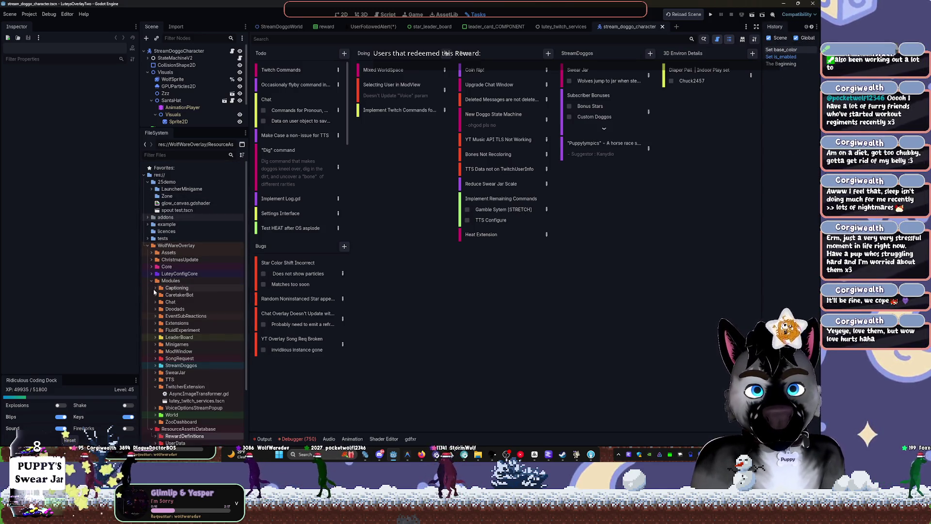
{"action": "left_click", "coordinate": [155, 387]}
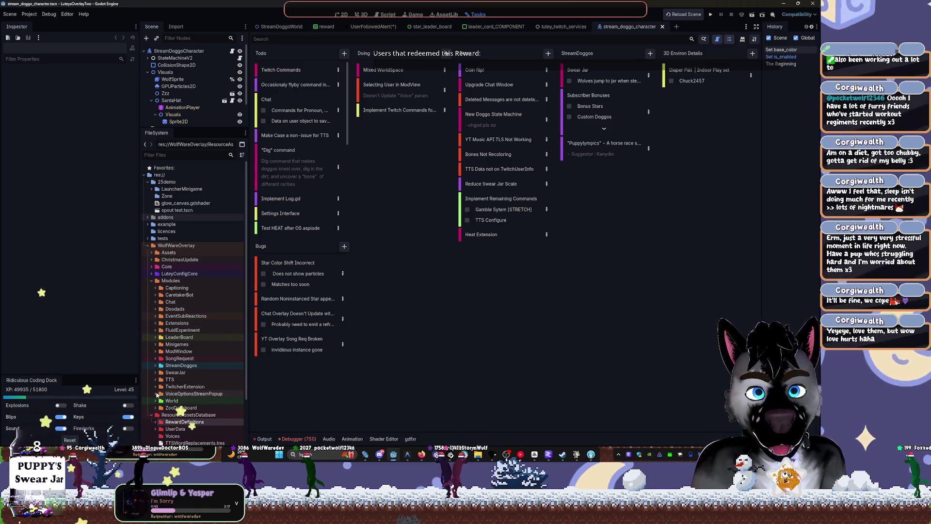
{"action": "scroll", "coordinate": [168, 342], "scroll_direction": "down", "scroll_amount": 2}
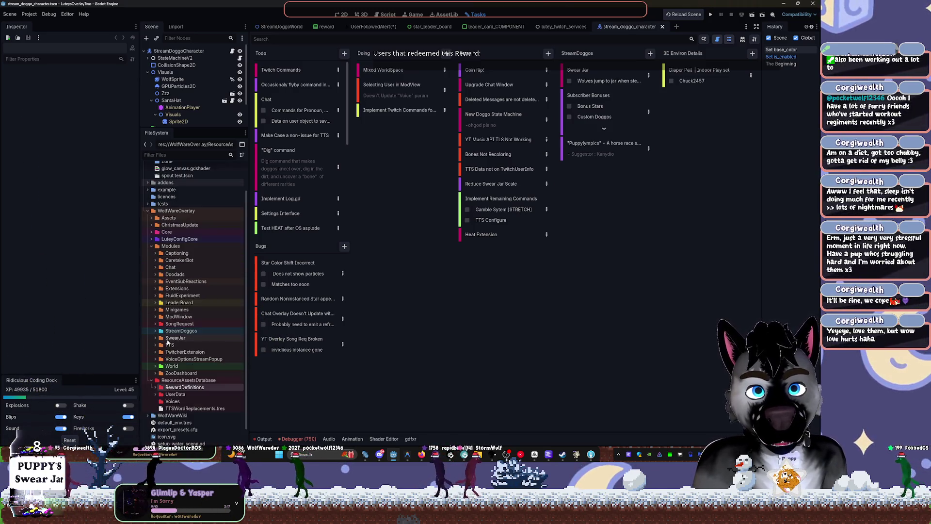
{"action": "left_click_drag", "start_coordinate": [168, 343], "coordinate": [158, 349]}
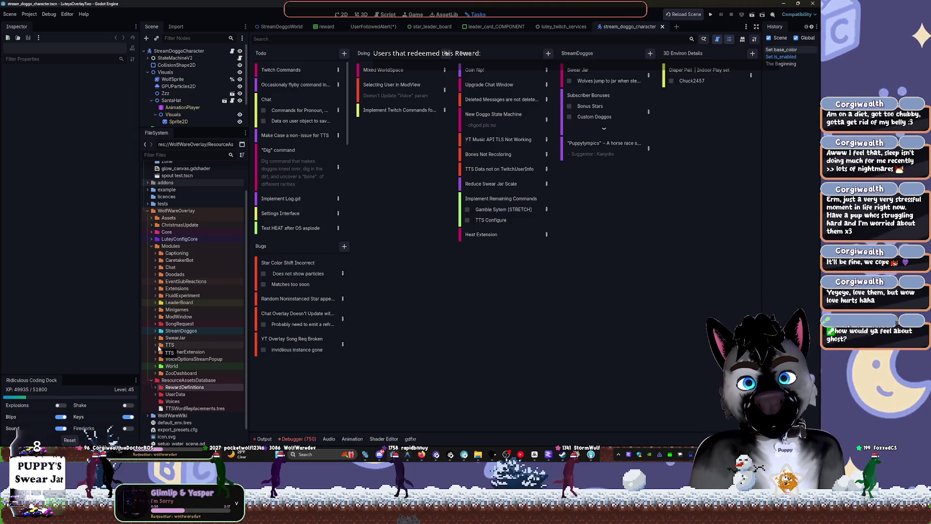
{"action": "left_click_drag", "start_coordinate": [158, 349], "coordinate": [159, 349]}
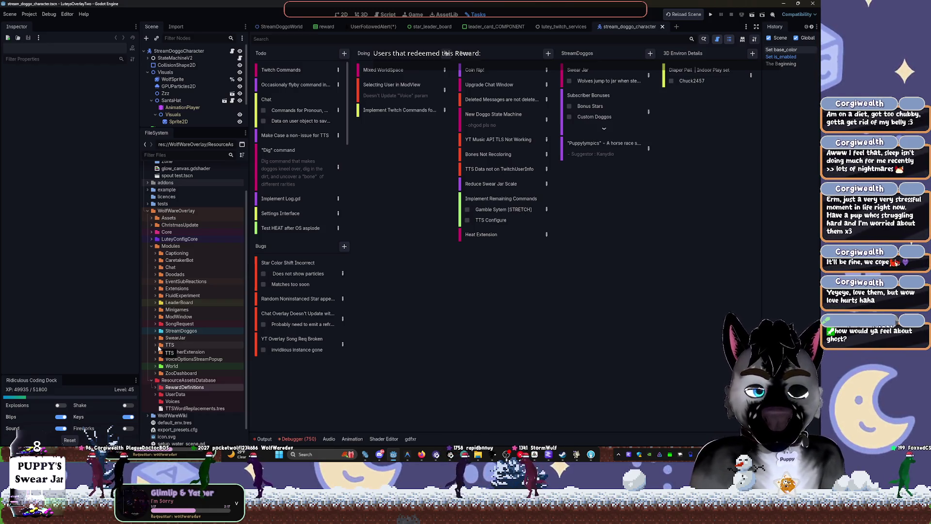
{"action": "left_click_drag", "start_coordinate": [159, 348], "coordinate": [354, 220]}
Expand Captioning and open captioning_overlay.tscn.
{"action": "left_click", "coordinate": [155, 253]}
{"action": "double_click", "coordinate": [194, 260]}
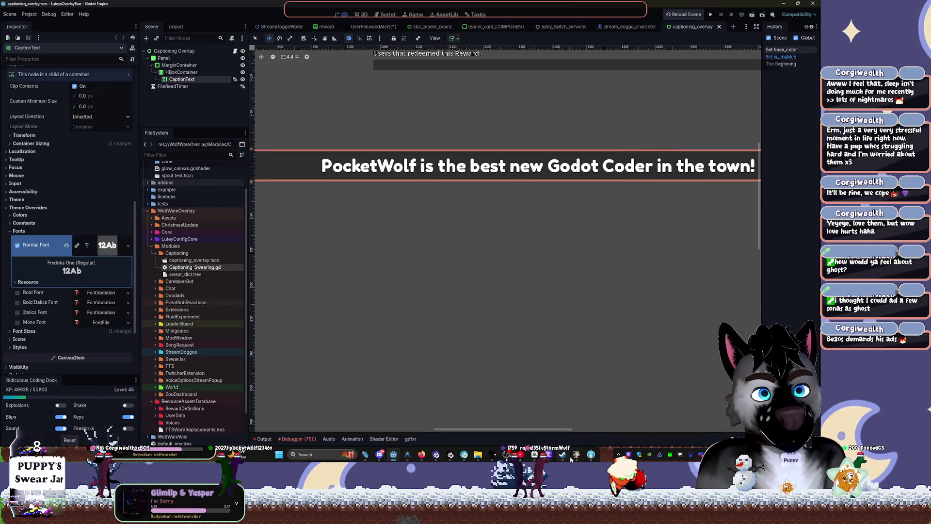
{"action": "left_click", "coordinate": [542, 454]}
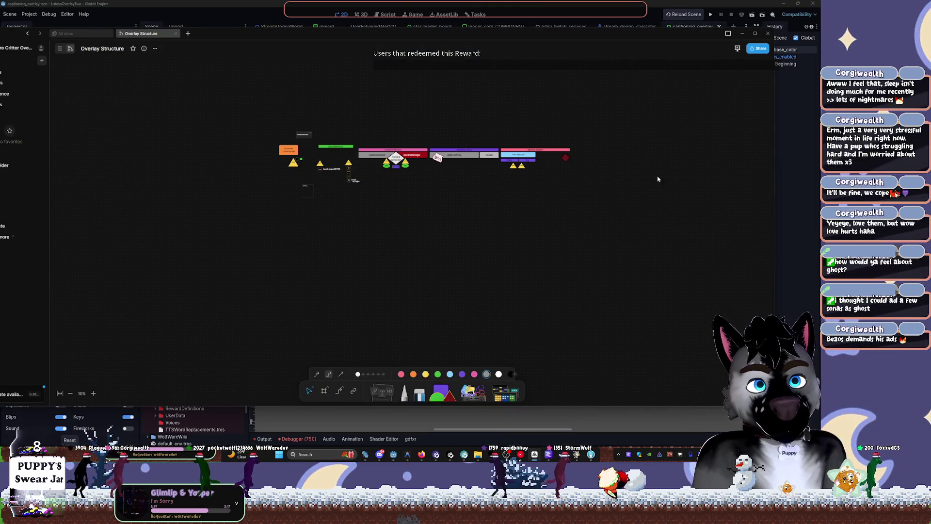
Zoom and pan the Overlay Structure canvas to the Fonts note listing NextBro and FredokaOne.
{"action": "scroll", "coordinate": [658, 179], "scroll_direction": "up", "scroll_amount": 5}
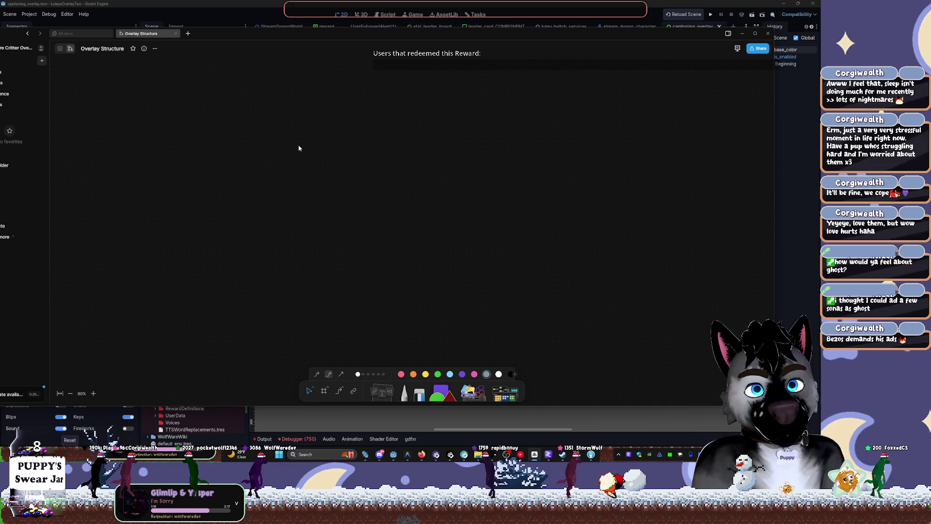
{"action": "scroll", "coordinate": [331, 224], "scroll_direction": "down", "scroll_amount": 5}
{"action": "scroll", "coordinate": [331, 223], "scroll_direction": "left", "scroll_amount": 6}
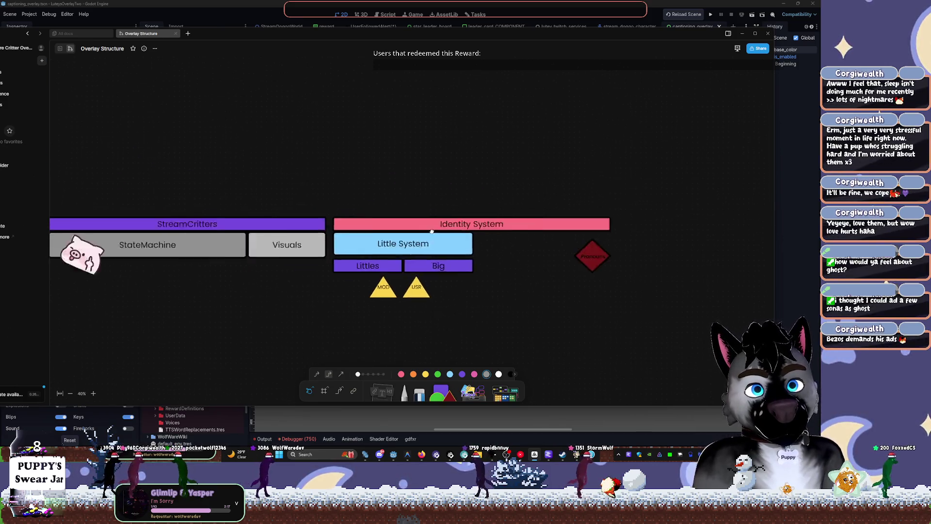
{"action": "scroll", "coordinate": [396, 147], "scroll_direction": "down", "scroll_amount": 1}
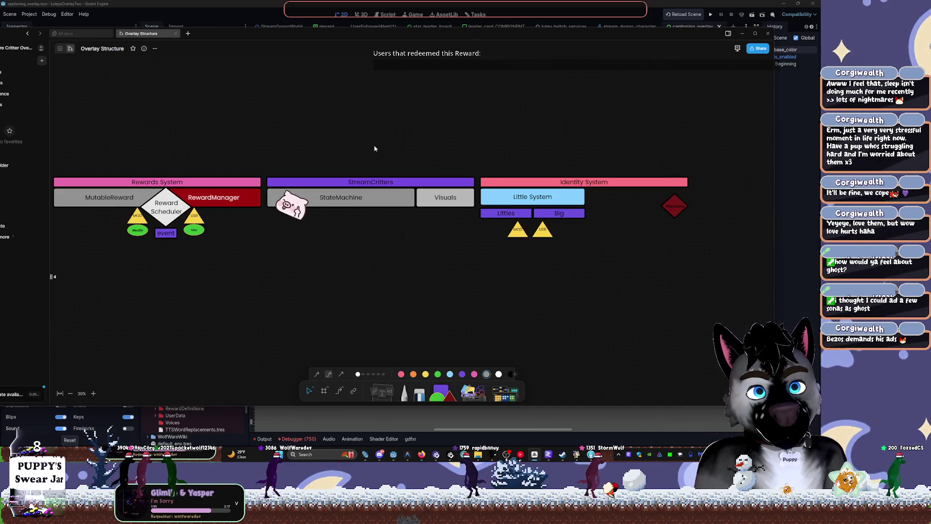
{"action": "scroll", "coordinate": [374, 155], "scroll_direction": "left", "scroll_amount": 1}
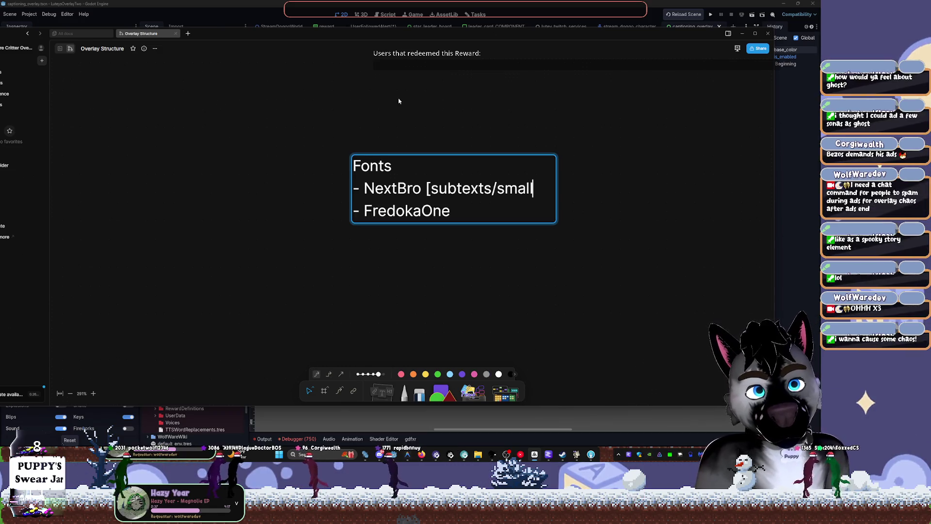
Tag NextBro as [subtexts/tertiary] and FredokaOne as [secondary] in the Fonts note.
{"action": "type", "text": "e"}
{"action": "key", "text": "BackSpace"}
{"action": "key", "text": "BackSpace"}
{"action": "key", "text": "BackSpace"}
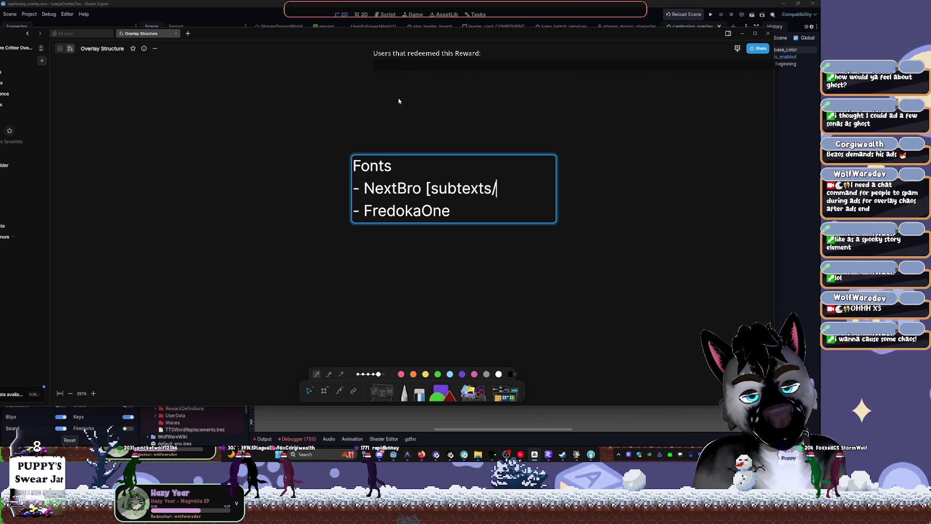
{"action": "type", "text": "tertiary"}
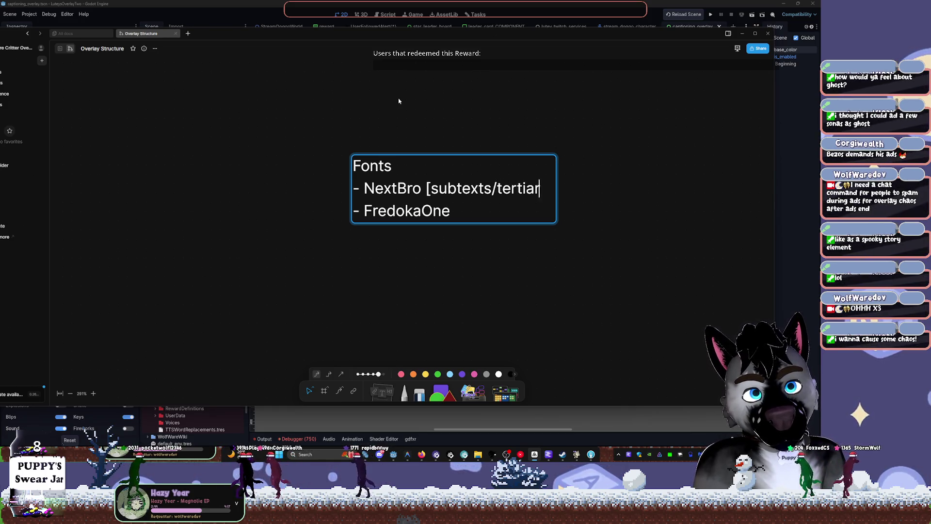
{"action": "type", "text": "]"}
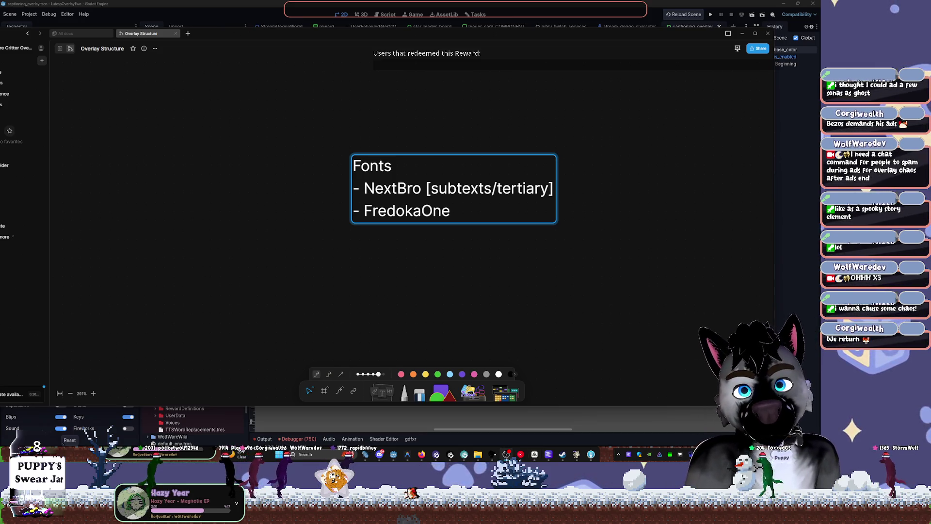
{"action": "left_click", "coordinate": [481, 210]}
{"action": "key", "text": "Return"}
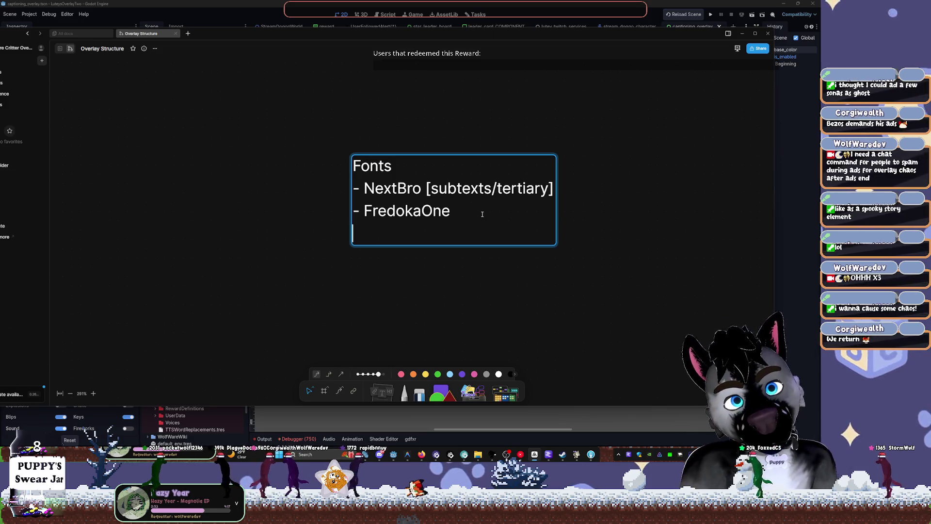
{"action": "left_click", "coordinate": [482, 214]}
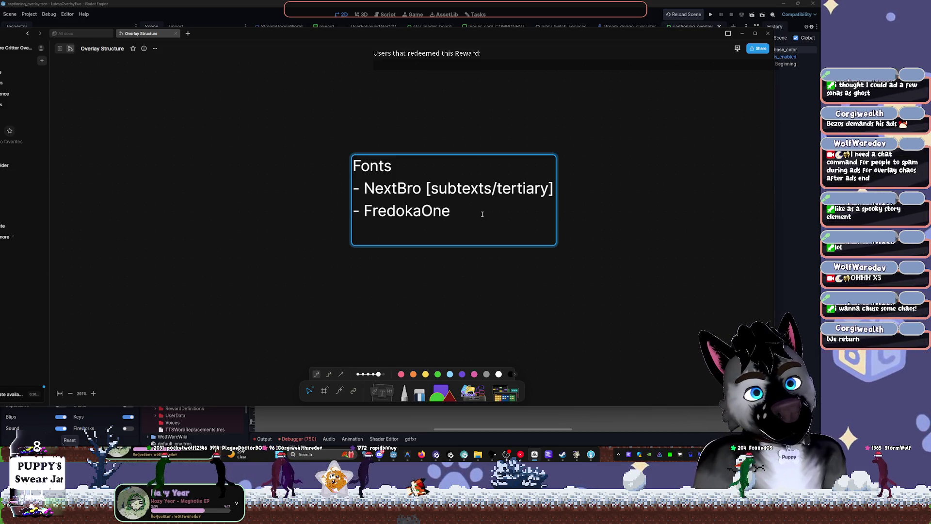
{"action": "type", "text": "["}
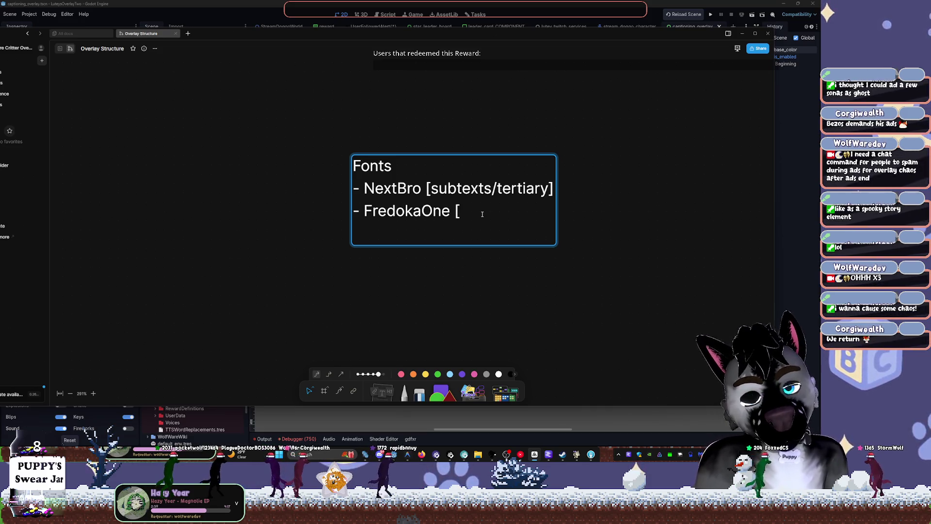
{"action": "type", "text": "se"}
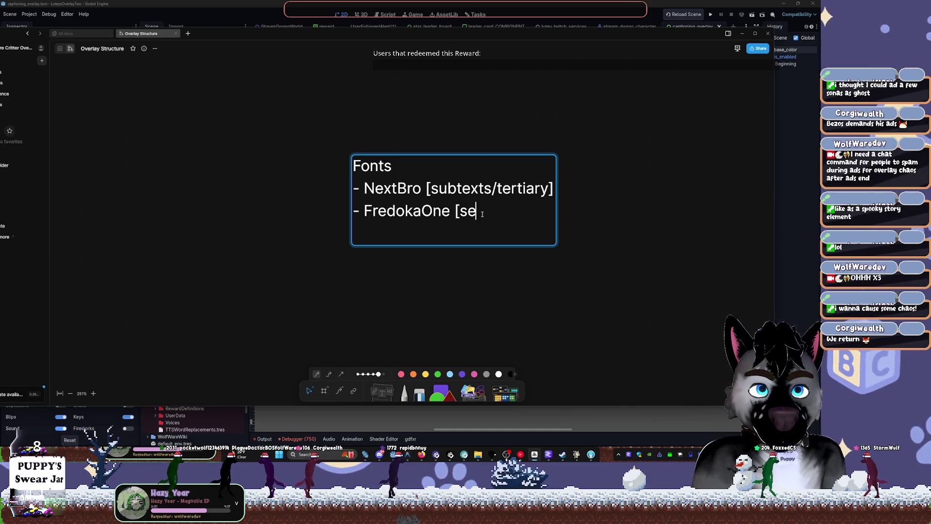
{"action": "type", "text": "condary]"}
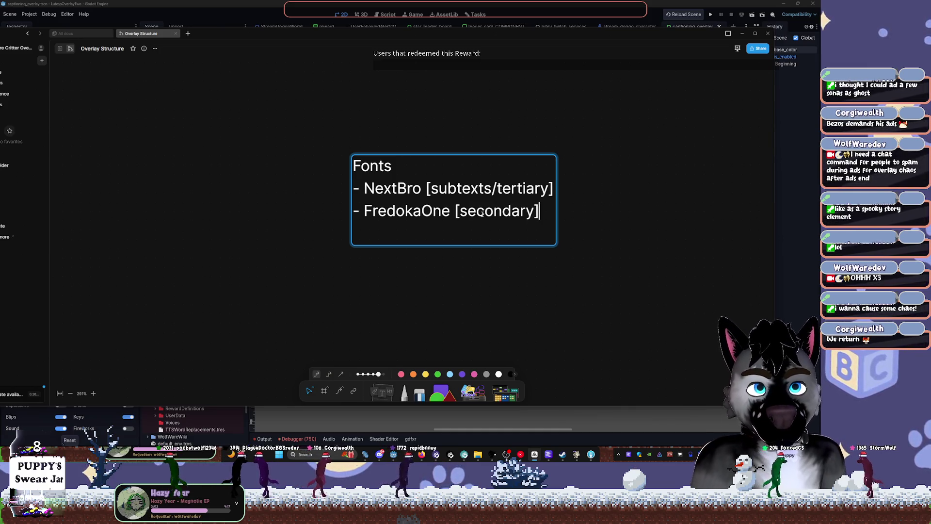
Add a new '- [Sauce] [✏️]' line, inserting the crayon emoji found by searching 'cray'.
{"action": "key", "text": "Return"}
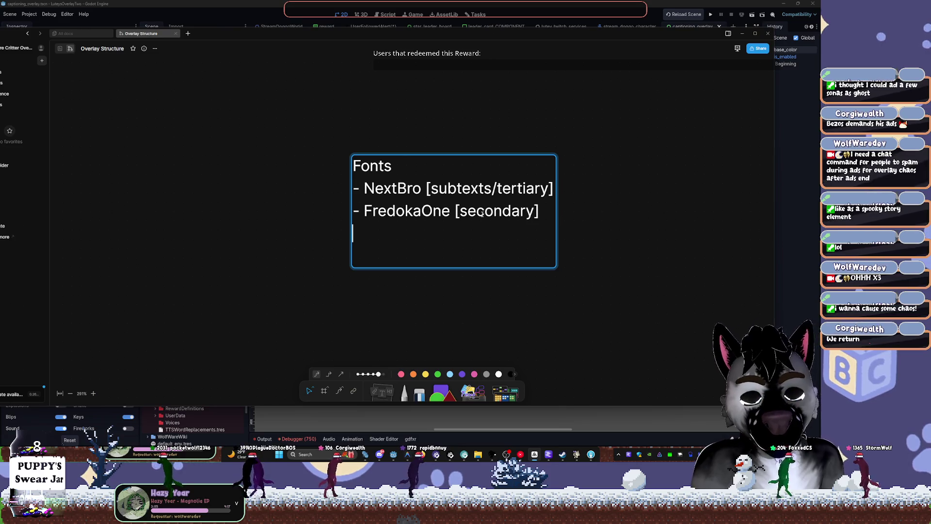
{"action": "type", "text": "- "}
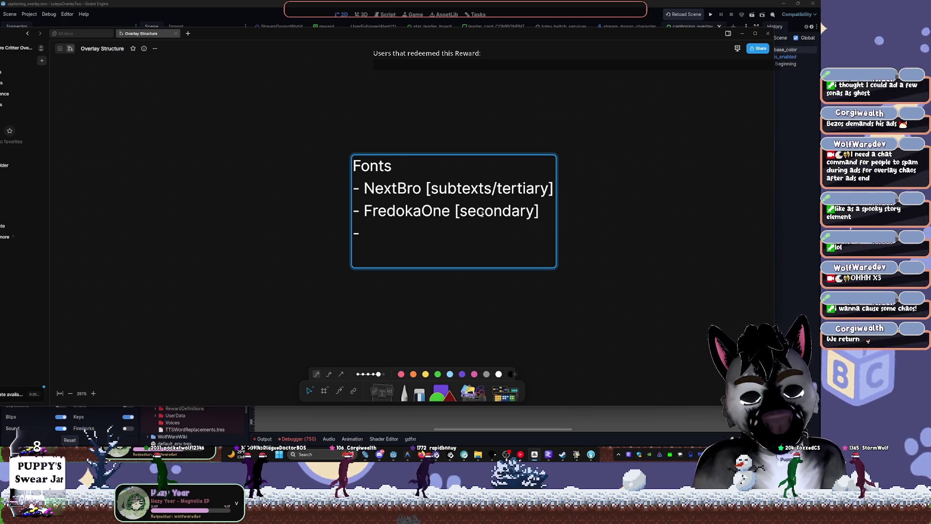
{"action": "type", "text": "[Sauce"}
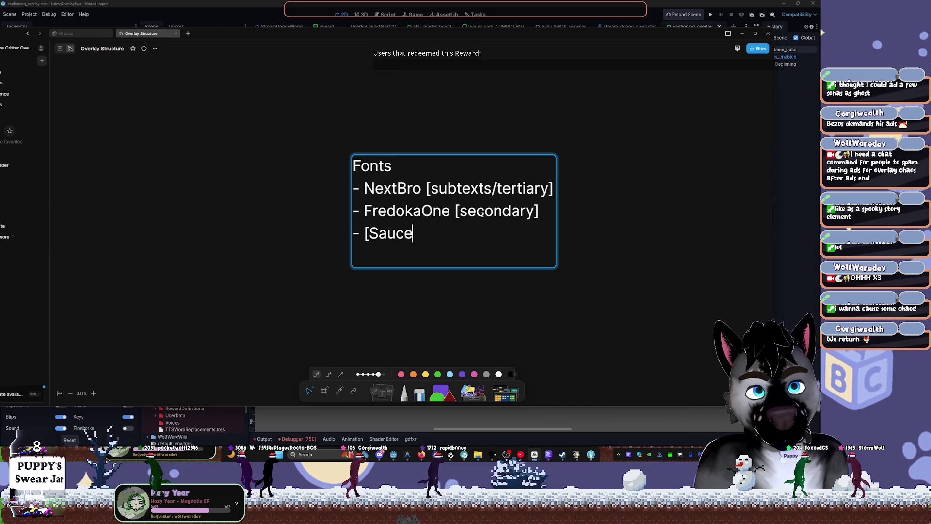
{"action": "type", "text": "] ["}
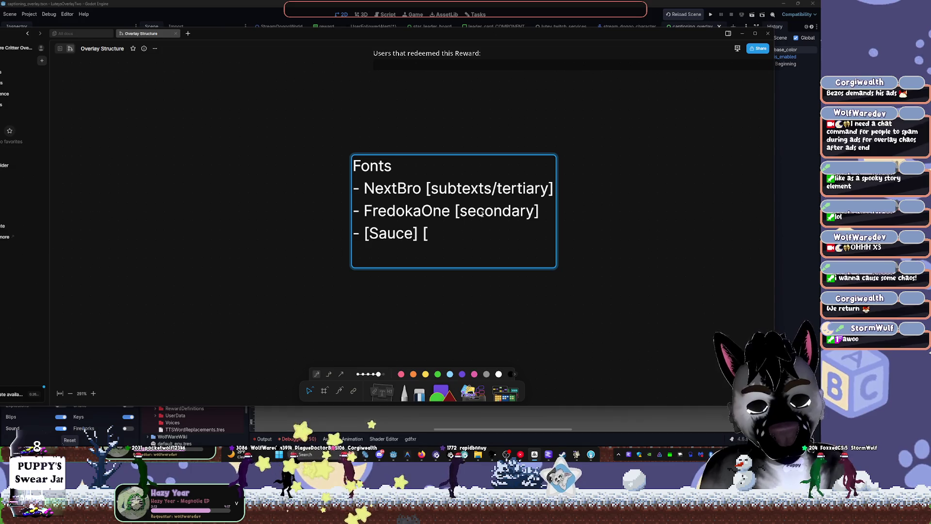
{"action": "key", "text": "super+period"}
{"action": "type", "text": "sauce"}
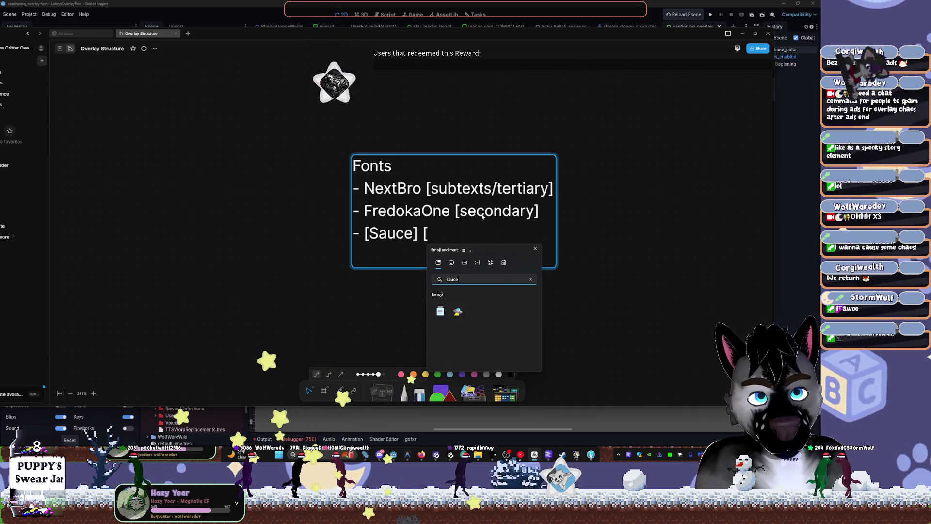
{"action": "key", "text": "BackSpace"}
{"action": "key", "text": "BackSpace"}
{"action": "key", "text": "BackSpace"}
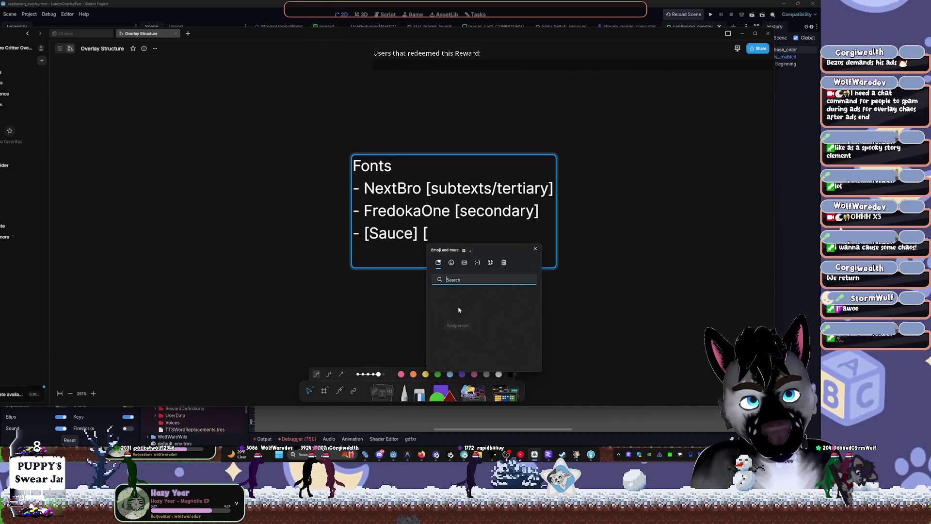
{"action": "type", "text": "cray"}
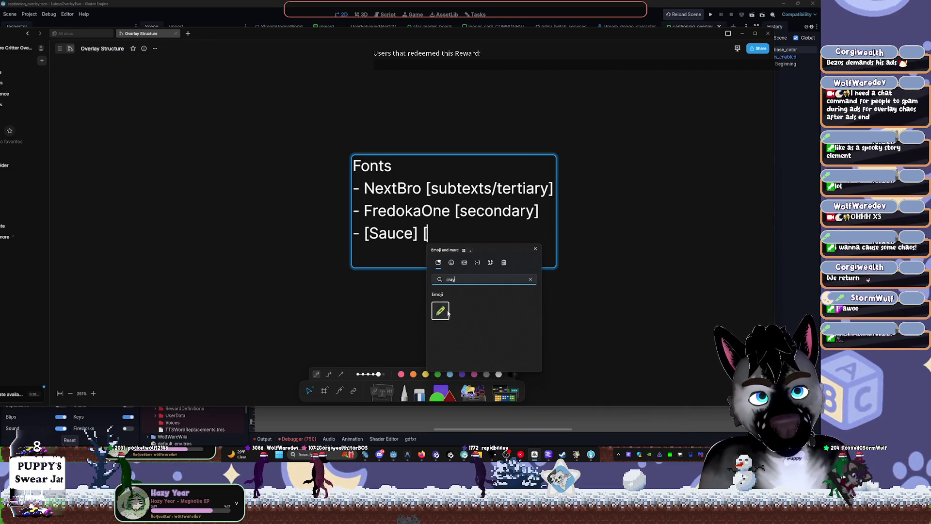
{"action": "left_click", "coordinate": [440, 311]}
{"action": "left_click", "coordinate": [505, 239]}
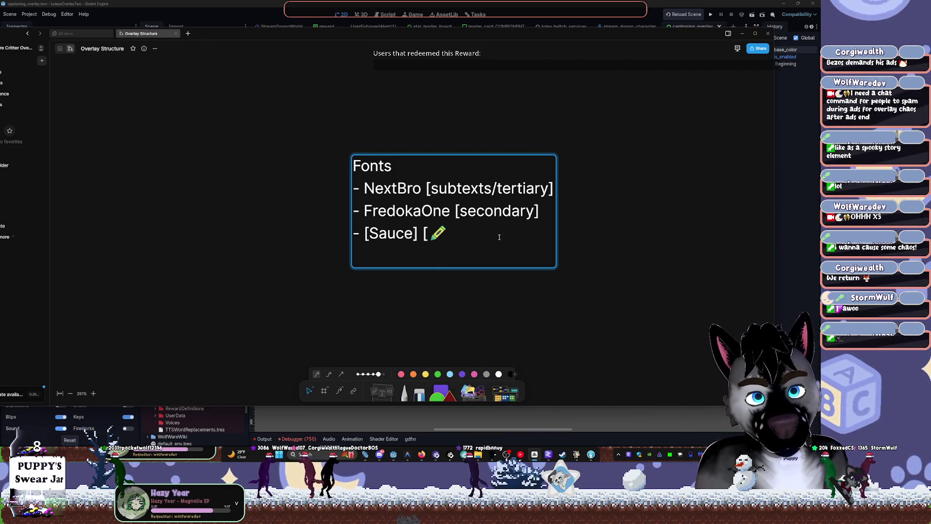
{"action": "type", "text": "]"}
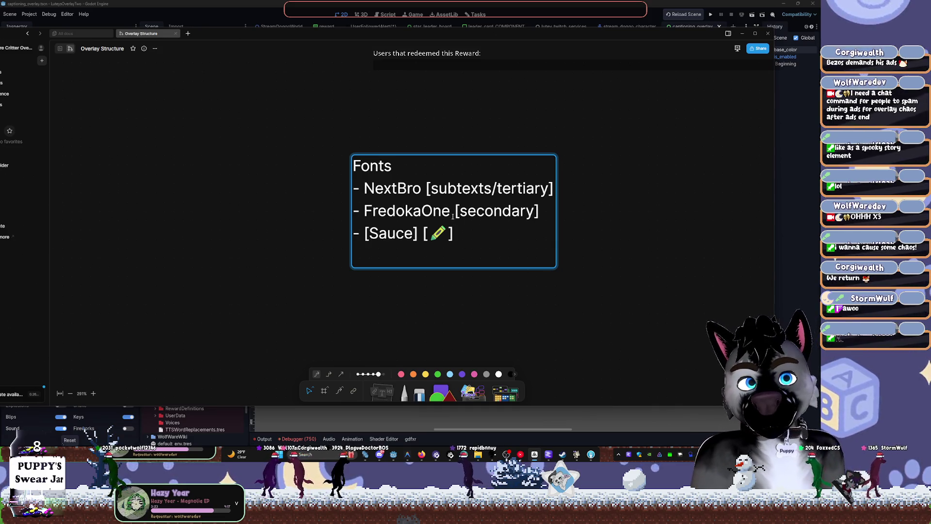
{"action": "left_click", "coordinate": [632, 242]}
{"action": "scroll", "coordinate": [471, 204], "scroll_direction": "down", "scroll_amount": 2}
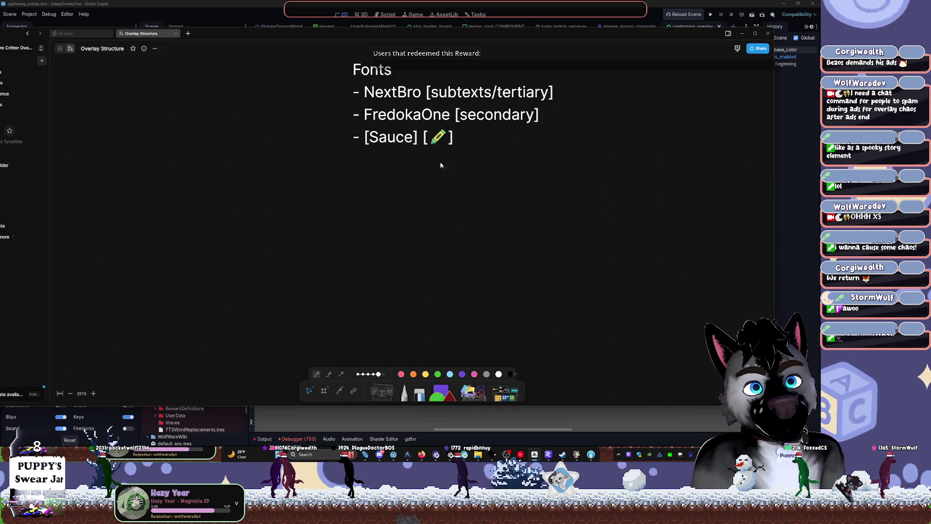
Drag the Fonts note above the Rewards System diagram, then minimise AFFiNE to reveal Godot.
{"action": "left_click", "coordinate": [398, 111]}
{"action": "scroll", "coordinate": [407, 125], "scroll_direction": "down", "scroll_amount": 5}
{"action": "scroll", "coordinate": [440, 184], "scroll_direction": "up", "scroll_amount": 4}
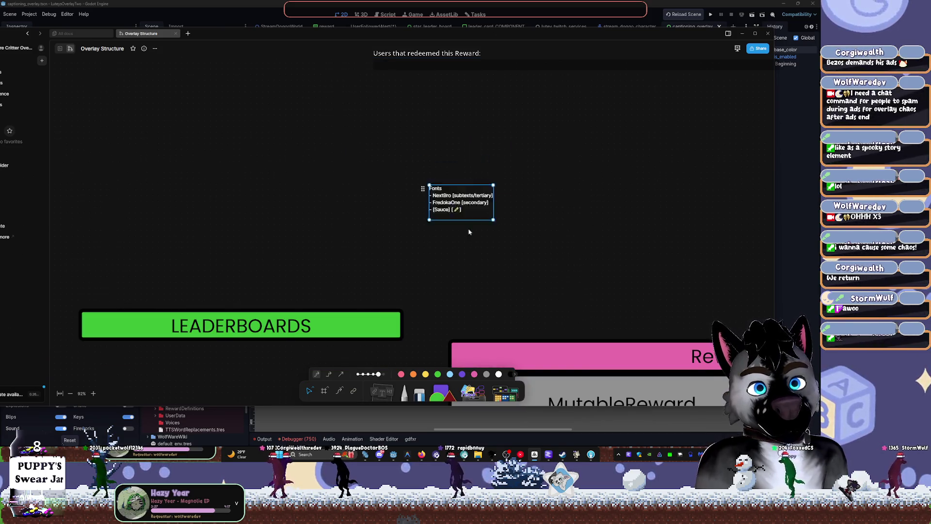
{"action": "scroll", "coordinate": [440, 185], "scroll_direction": "down", "scroll_amount": 3}
{"action": "scroll", "coordinate": [439, 185], "scroll_direction": "right", "scroll_amount": 5}
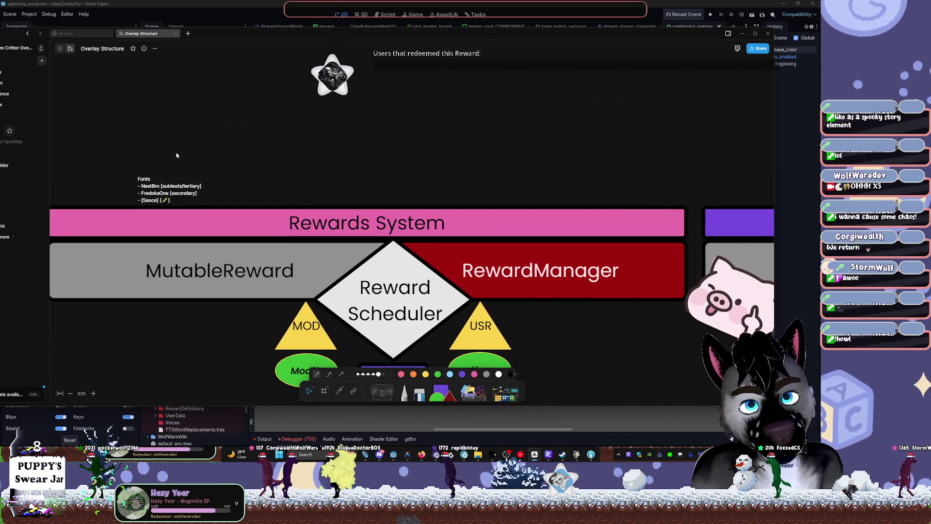
{"action": "mouse_move", "coordinate": [153, 194]}
{"action": "left_mouse_down"}
{"action": "mouse_move", "coordinate": [224, 334]}
{"action": "mouse_move", "coordinate": [194, 328]}
{"action": "mouse_move", "coordinate": [236, 83]}
{"action": "left_mouse_up"}
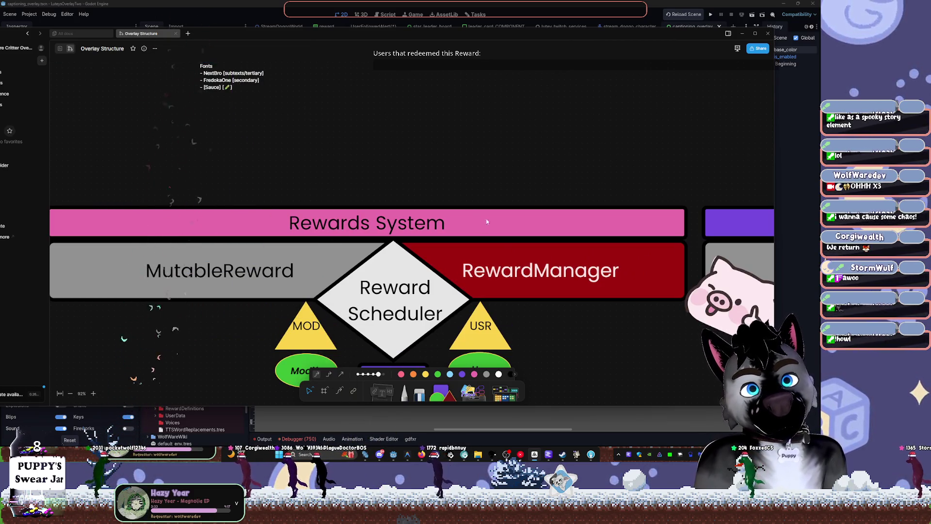
{"action": "scroll", "coordinate": [519, 266], "scroll_direction": "down", "scroll_amount": 1}
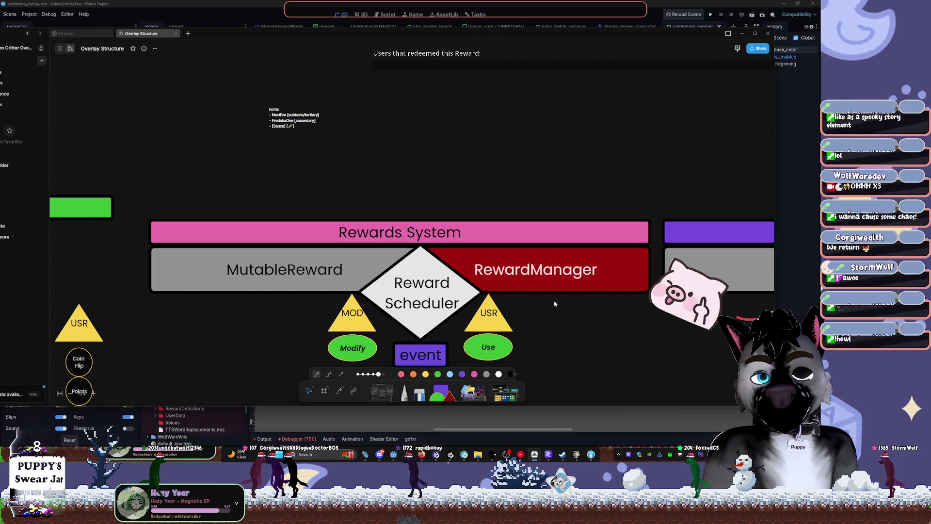
{"action": "scroll", "coordinate": [598, 307], "scroll_direction": "right", "scroll_amount": 10}
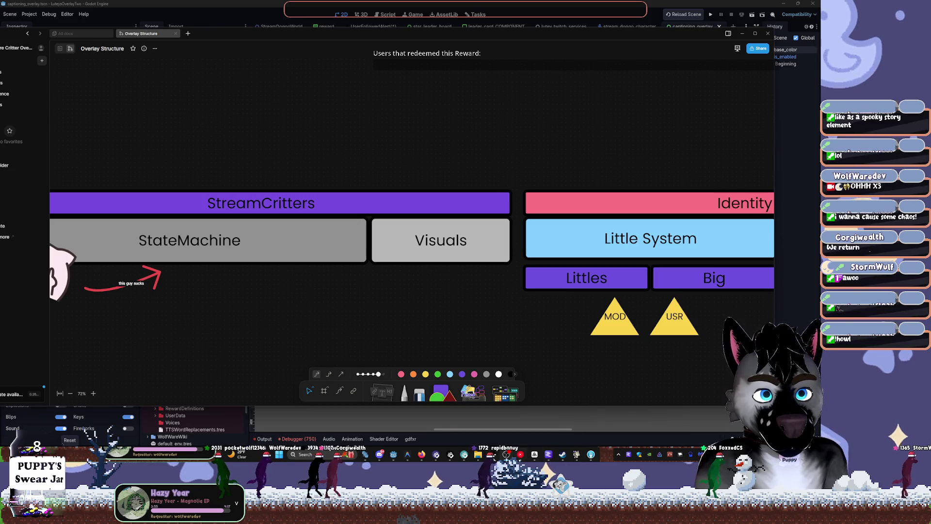
{"action": "left_click", "coordinate": [395, 460]}
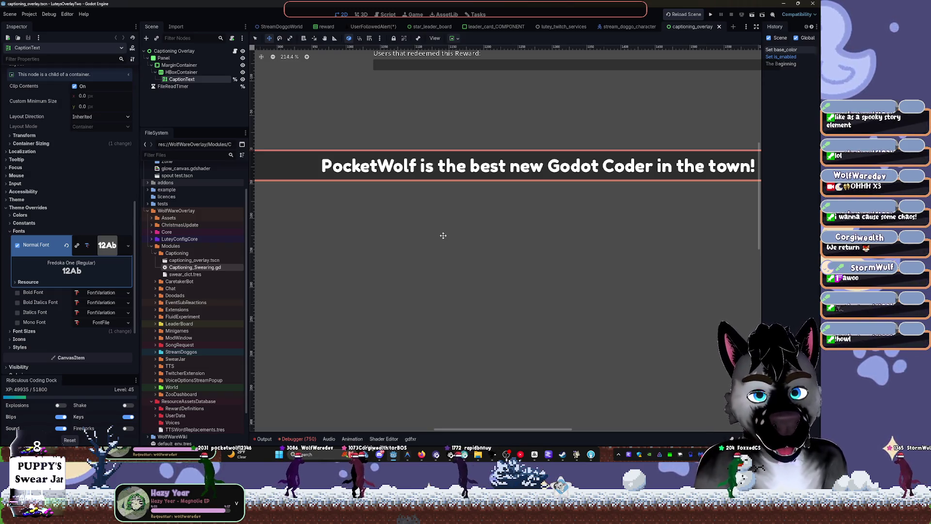
Switch to the StreamDoggoWorld scene and enlarge the Scene dock with nothing selected.
{"action": "left_click", "coordinate": [388, 15]}
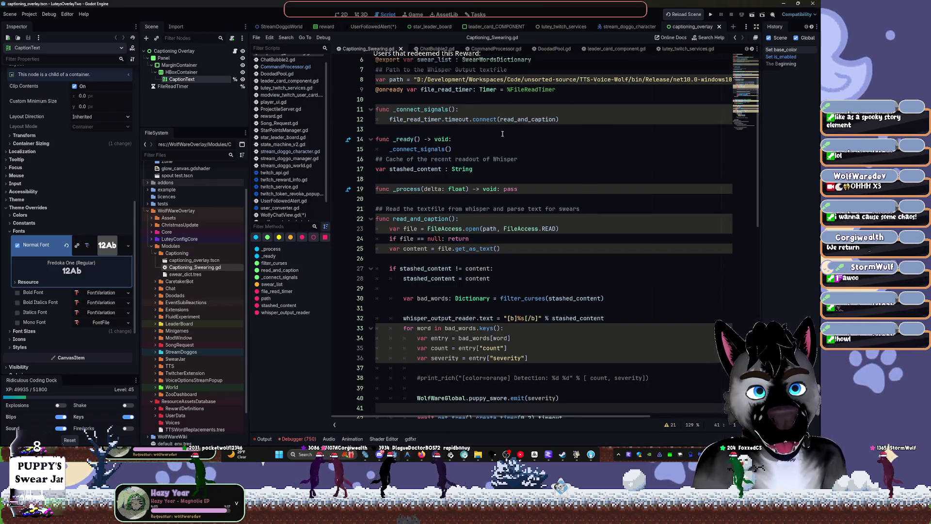
{"action": "left_click", "coordinate": [373, 26]}
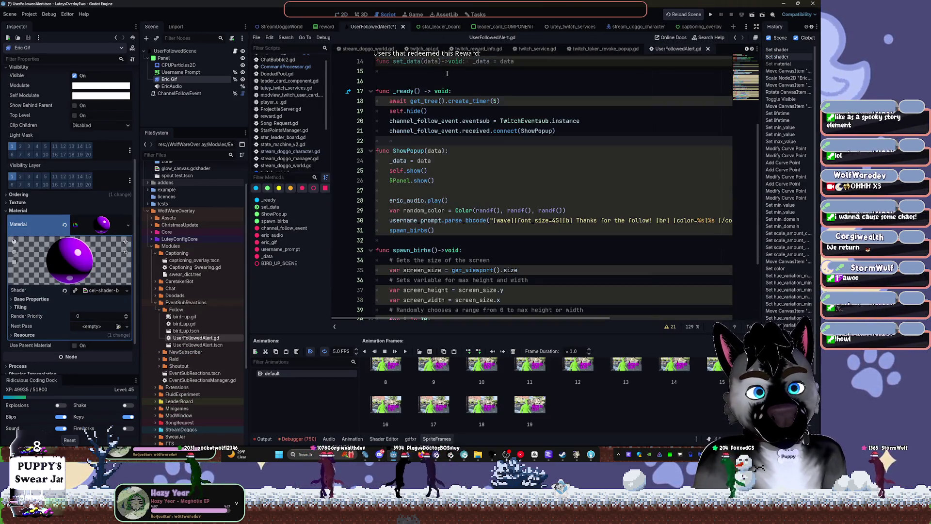
{"action": "left_click", "coordinate": [282, 26]}
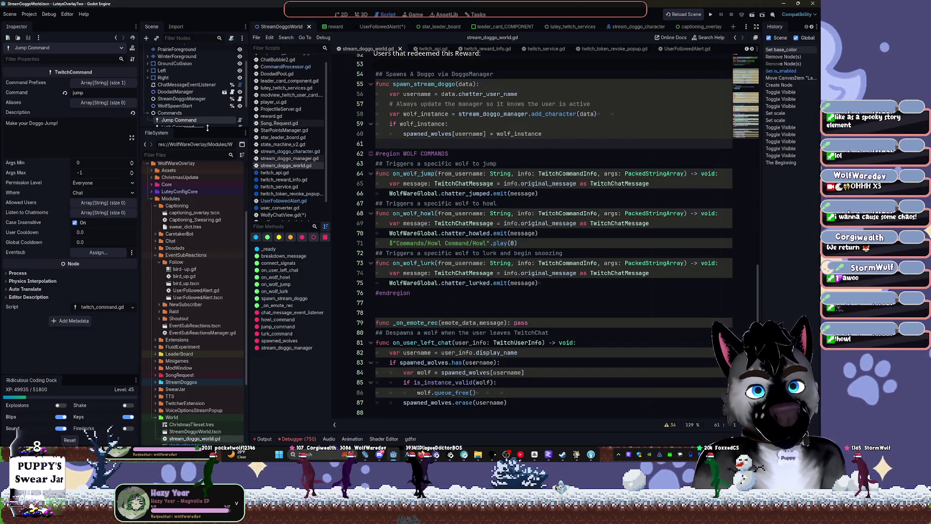
{"action": "mouse_move", "coordinate": [209, 132]}
{"action": "left_mouse_down"}
{"action": "mouse_move", "coordinate": [209, 373]}
{"action": "mouse_move", "coordinate": [208, 305]}
{"action": "left_mouse_up"}
{"action": "left_click", "coordinate": [168, 249]}
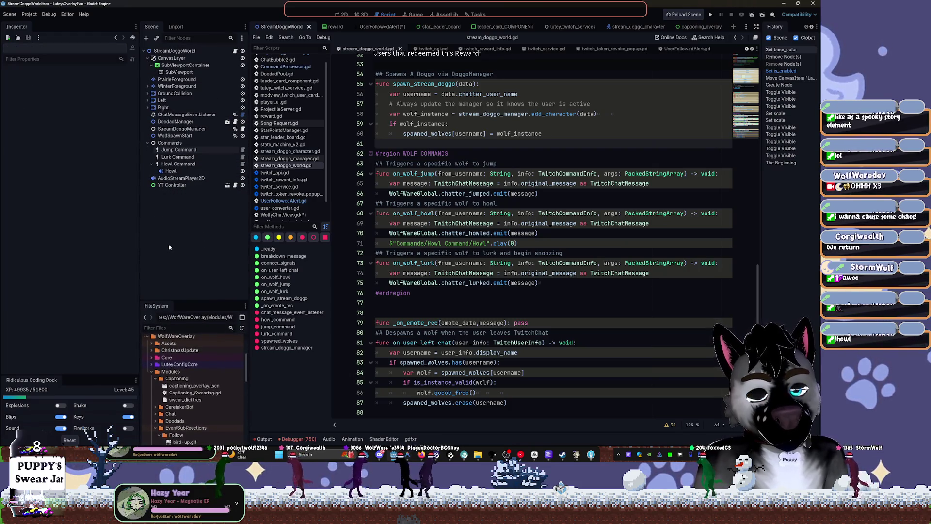
Instance launcher_2.tscn into StreamDoggoWorld as Launcher2, found by searching 'laun'.
{"action": "key", "text": "ctrl+shift+o"}
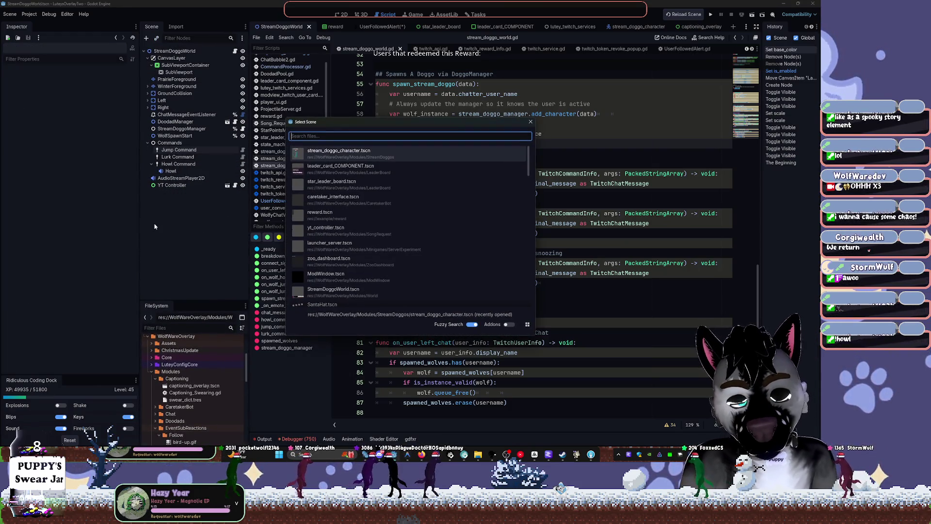
{"action": "key", "text": "Escape"}
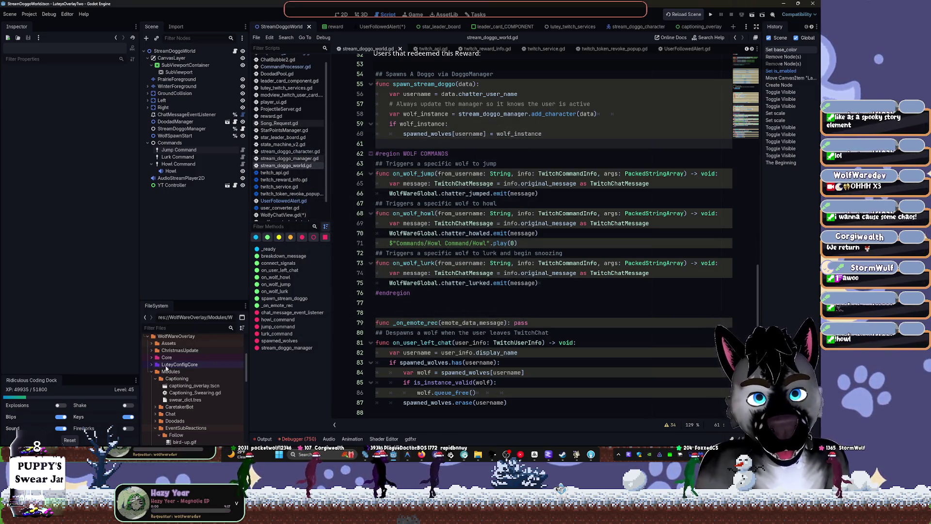
{"action": "scroll", "coordinate": [180, 369], "scroll_direction": "up", "scroll_amount": 5}
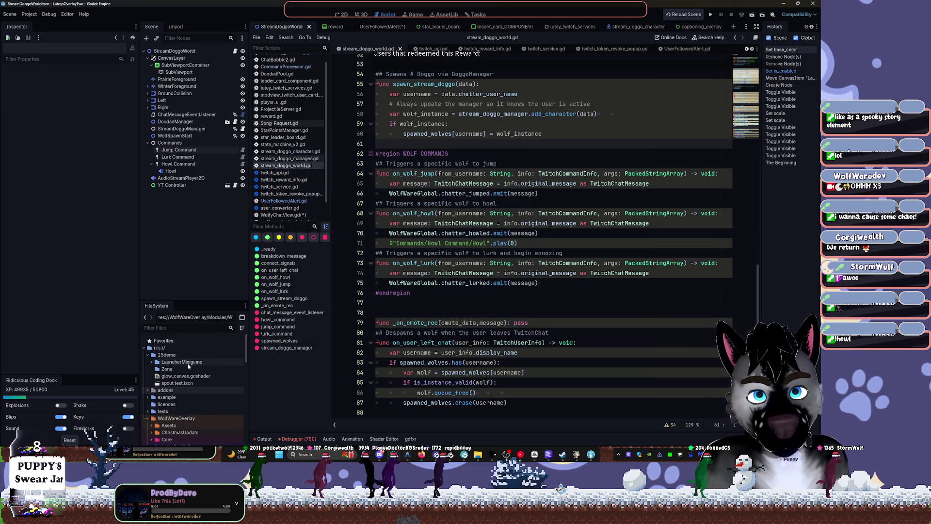
{"action": "left_click", "coordinate": [152, 362]}
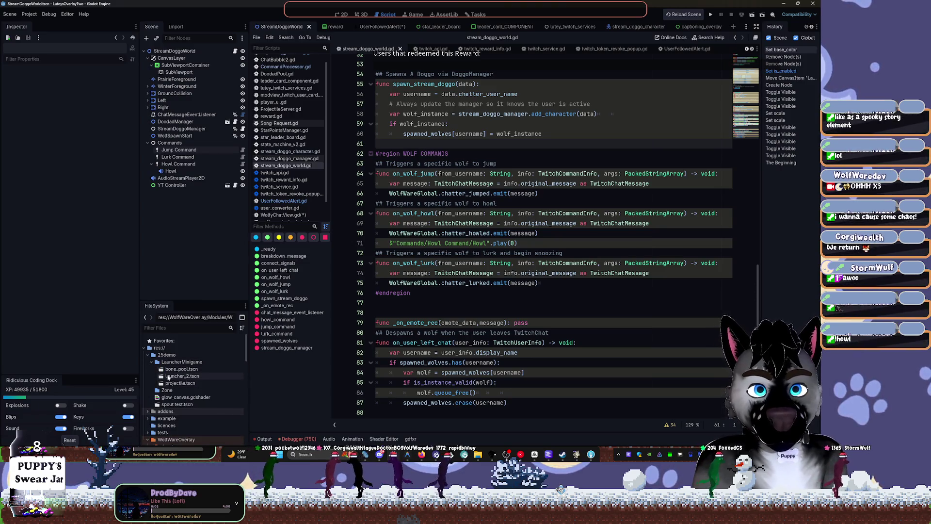
{"action": "mouse_move", "coordinate": [167, 377]}
{"action": "left_mouse_down"}
{"action": "mouse_move", "coordinate": [198, 224]}
{"action": "mouse_move", "coordinate": [204, 228]}
{"action": "left_mouse_up"}
{"action": "key", "text": "ctrl+shift+o"}
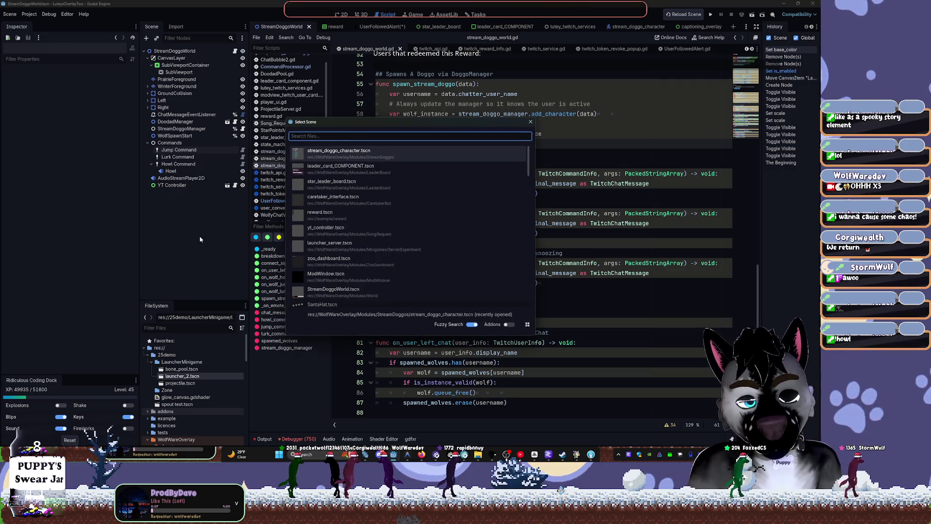
{"action": "type", "text": "laun"}
{"action": "key", "text": "Return"}
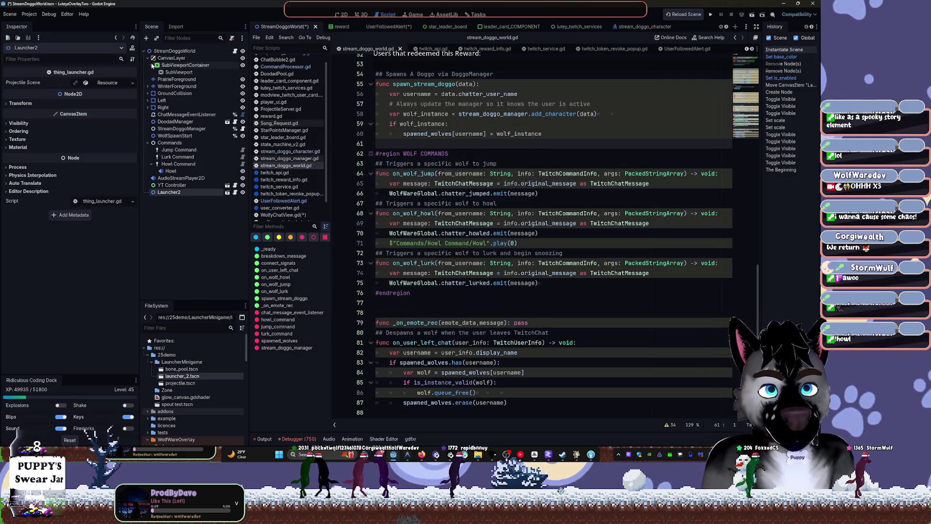
Save and run the project from the 2D view to test Launcher2, then stop it.
{"action": "left_click", "coordinate": [345, 14]}
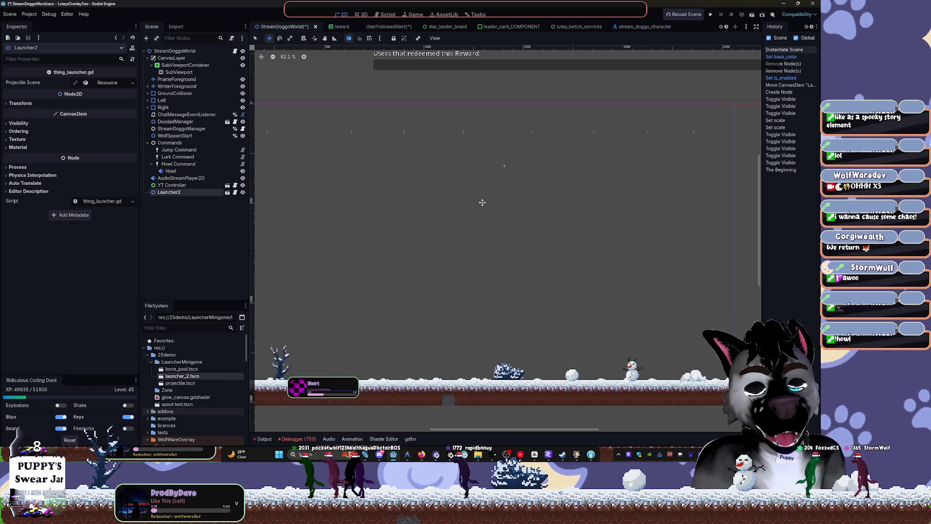
{"action": "left_click", "coordinate": [711, 15]}
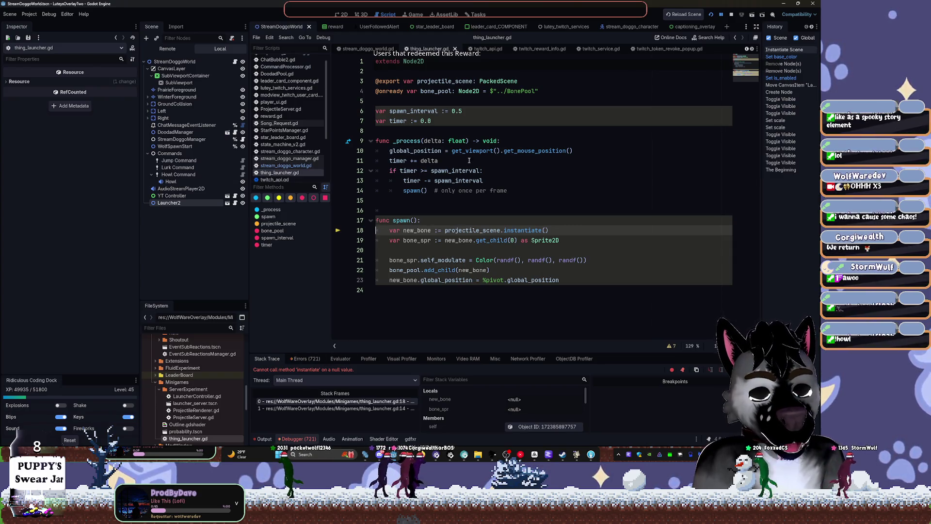
{"action": "mouse_move", "coordinate": [423, 163]}
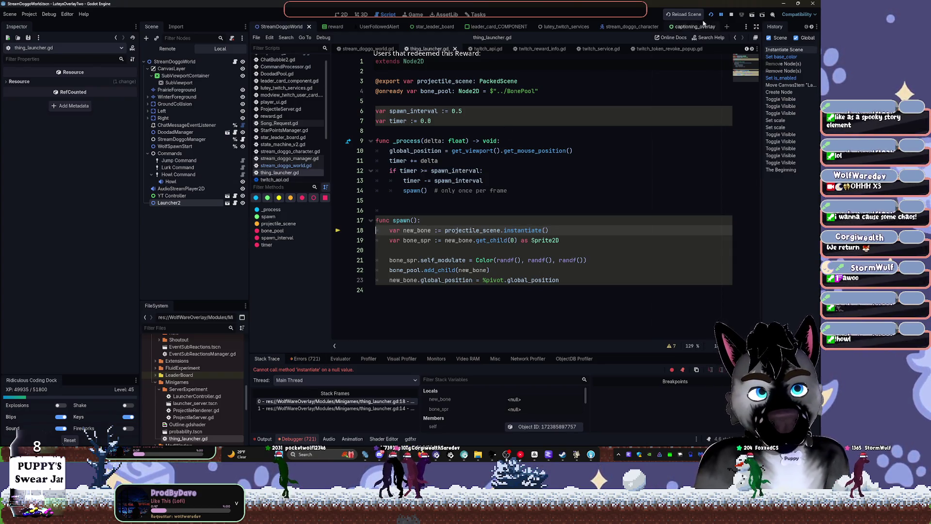
{"action": "left_click", "coordinate": [732, 14]}
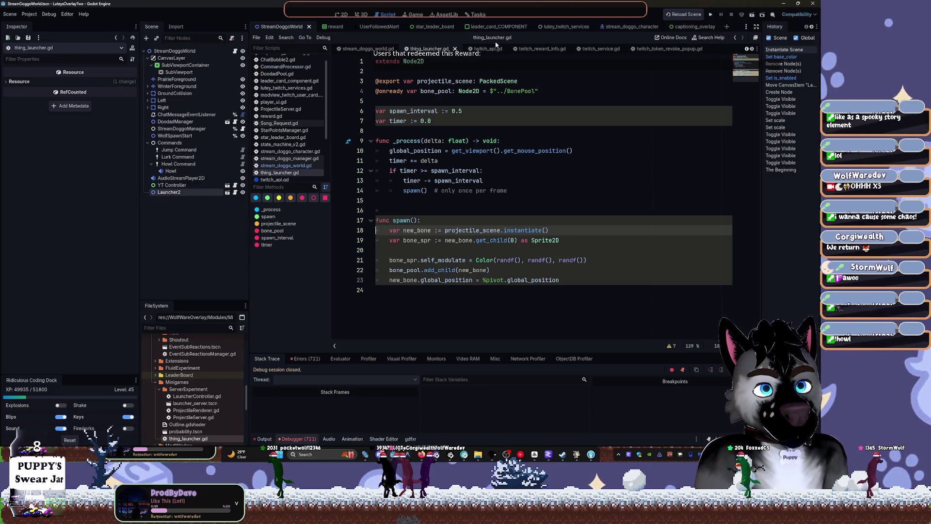
Run the overlay a second time, stop it, and select the Launcher2 node.
{"action": "left_click", "coordinate": [342, 15]}
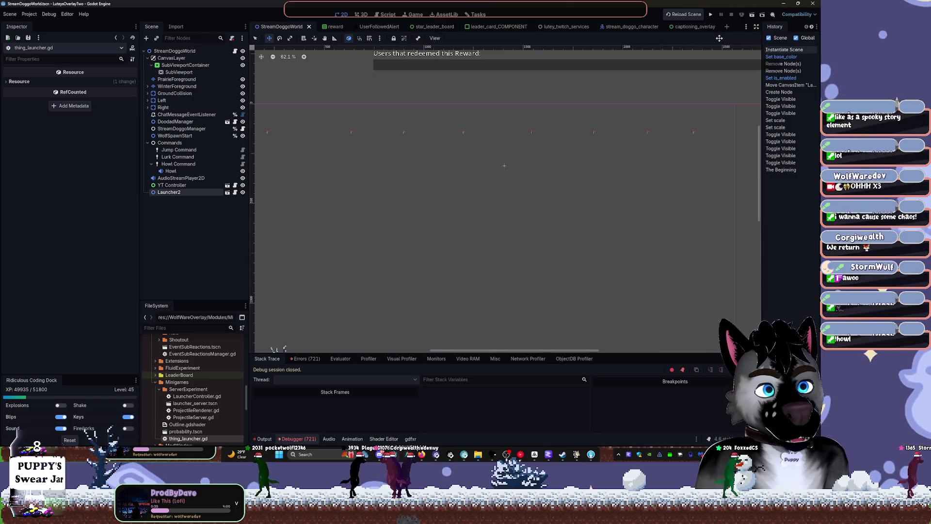
{"action": "left_click", "coordinate": [711, 14]}
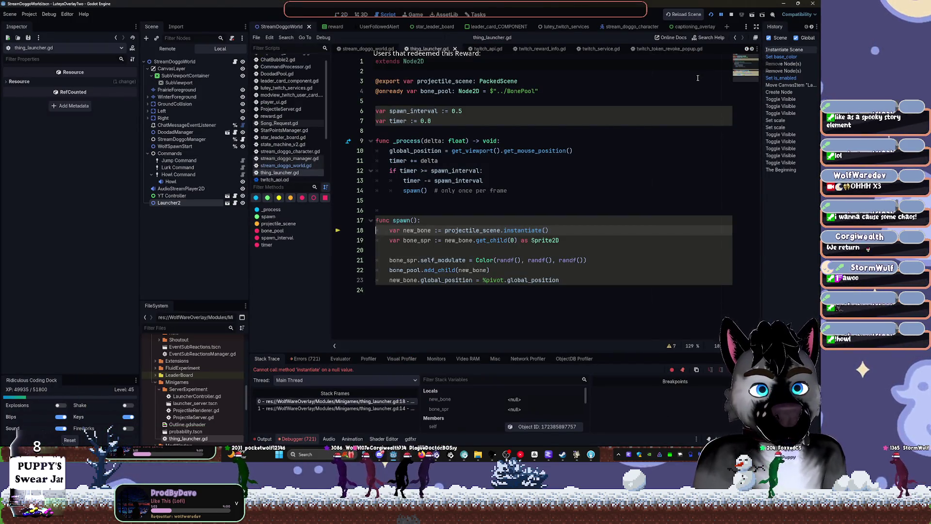
{"action": "left_click", "coordinate": [731, 15]}
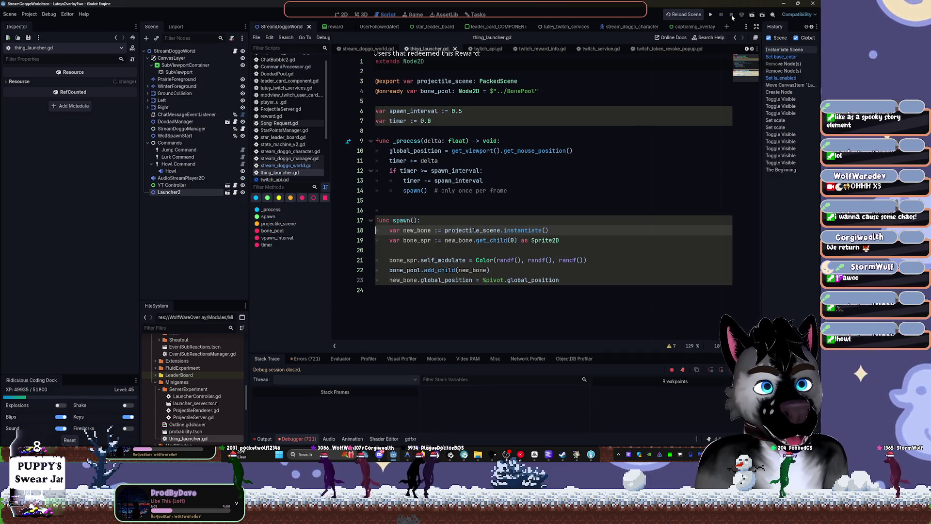
{"action": "left_click", "coordinate": [170, 193]}
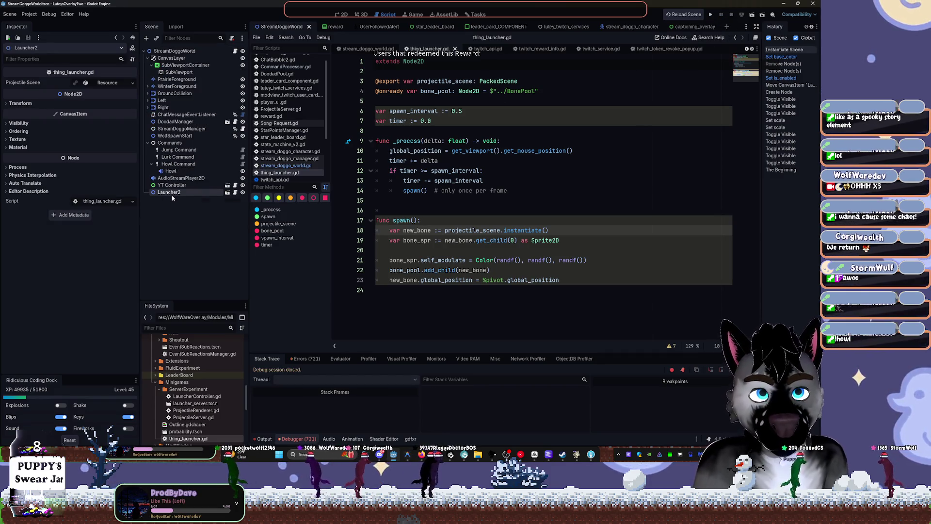
Delete the Launcher2 node from StreamDoggoWorld.
{"action": "key", "text": "Delete"}
{"action": "key", "text": "Return"}
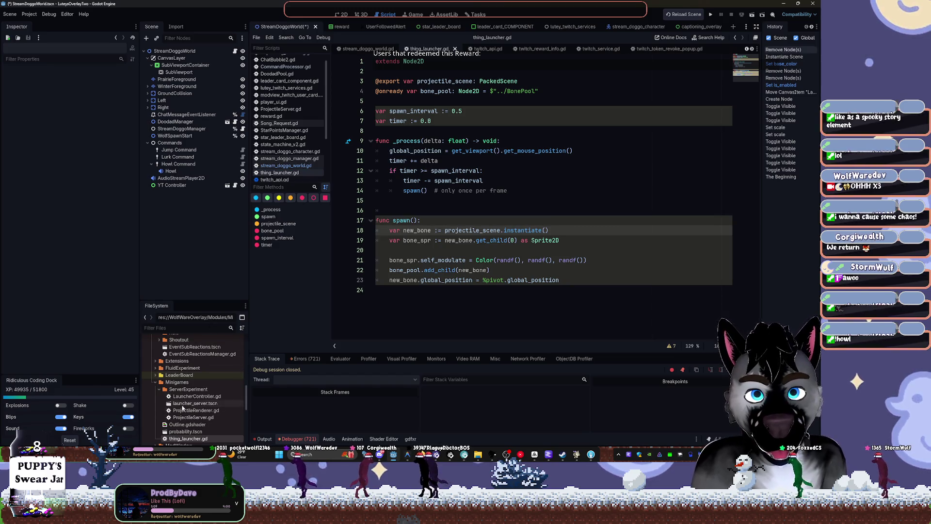
{"action": "scroll", "coordinate": [182, 409], "scroll_direction": "up", "scroll_amount": 15}
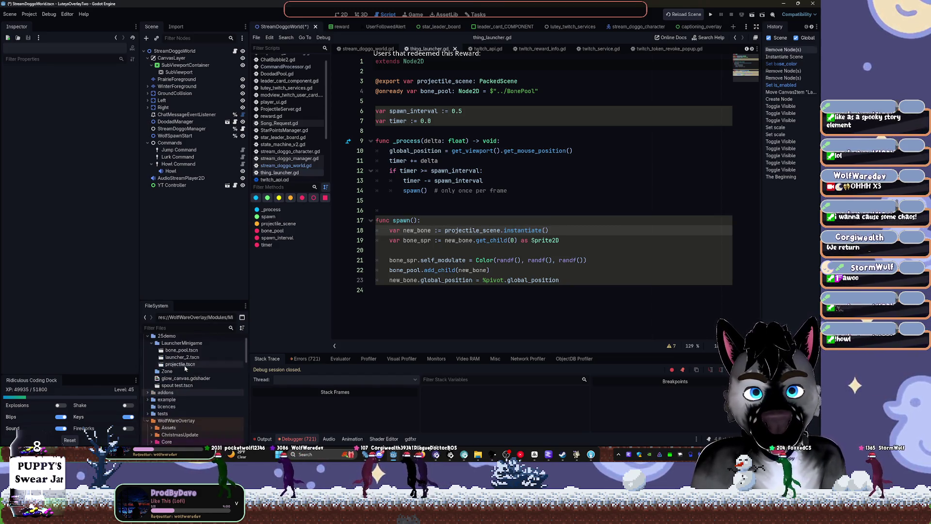
{"action": "scroll", "coordinate": [185, 369], "scroll_direction": "up", "scroll_amount": 2}
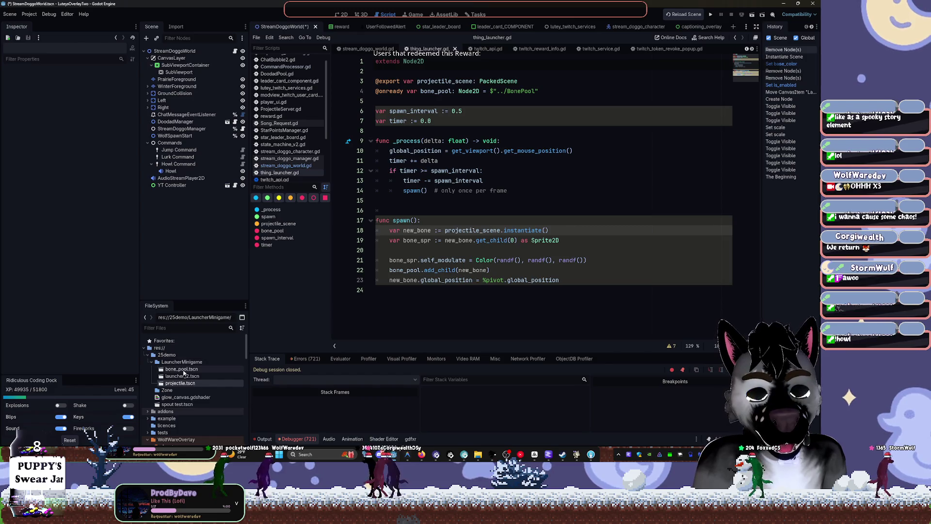
Instance launcher_server.tscn as LauncherDemo via a 'launcher' search and show the 2D canvas.
{"action": "left_click", "coordinate": [201, 327]}
{"action": "type", "text": "ser"}
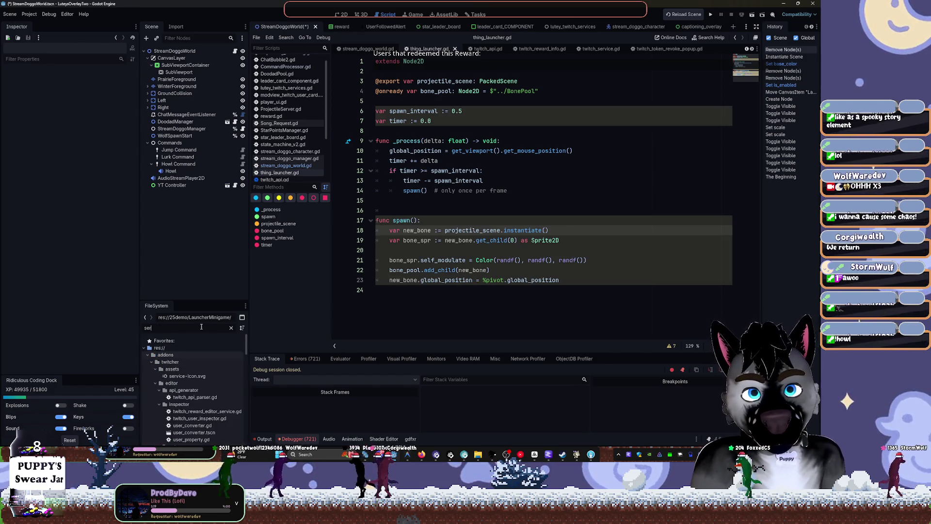
{"action": "type", "text": "ver"}
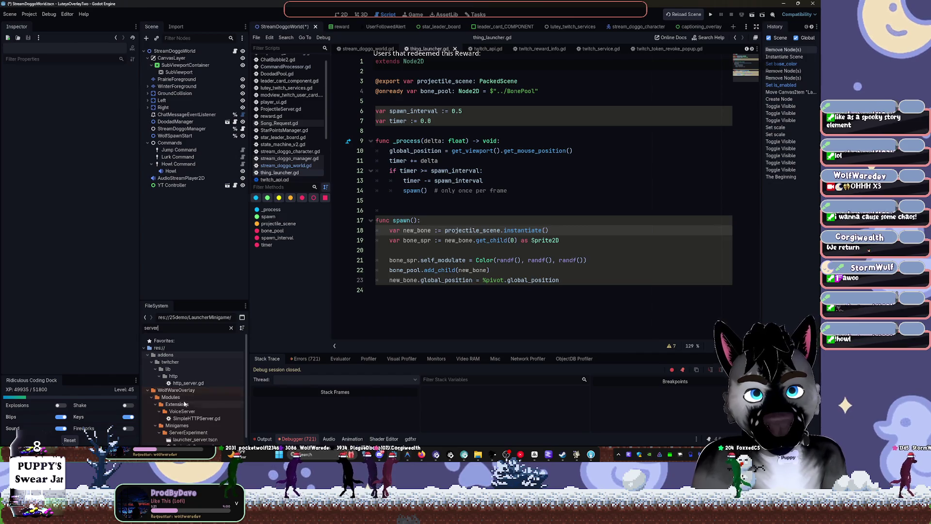
{"action": "scroll", "coordinate": [190, 412], "scroll_direction": "down", "scroll_amount": 1}
{"action": "left_click", "coordinate": [195, 440]}
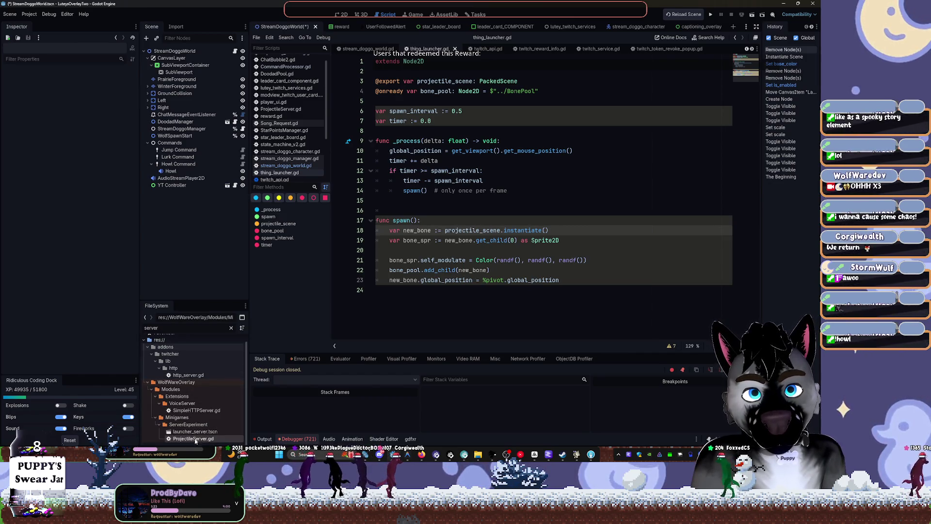
{"action": "left_click_drag", "start_coordinate": [231, 383], "coordinate": [217, 245]}
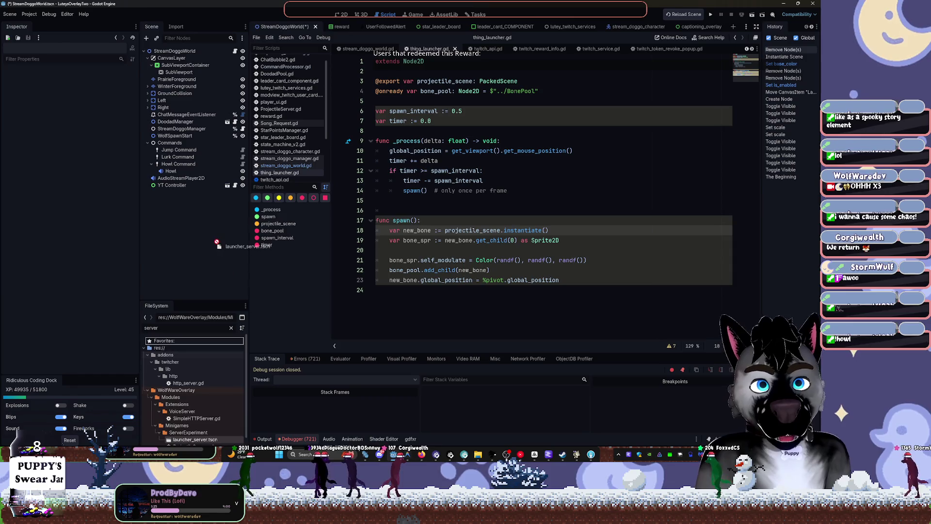
{"action": "key", "text": "ctrl+shift+o"}
{"action": "type", "text": "launcher"}
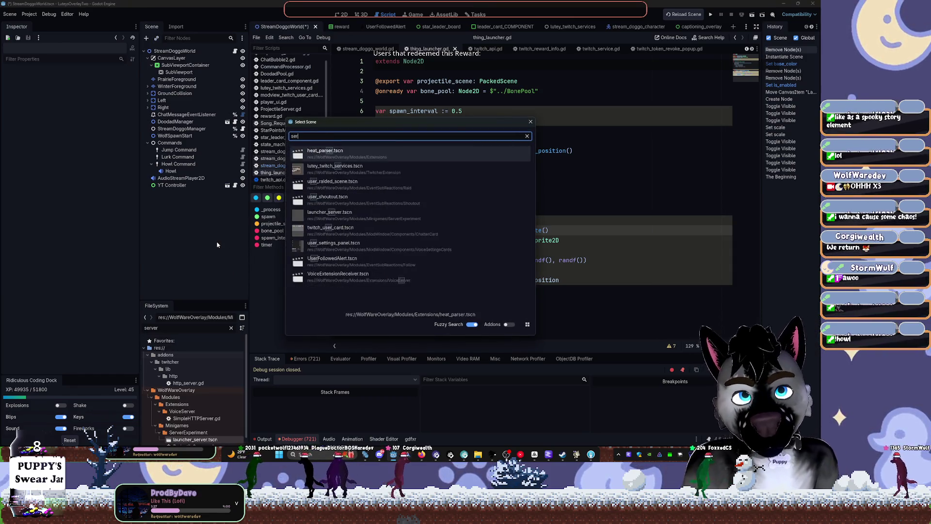
{"action": "double_click", "coordinate": [390, 160]}
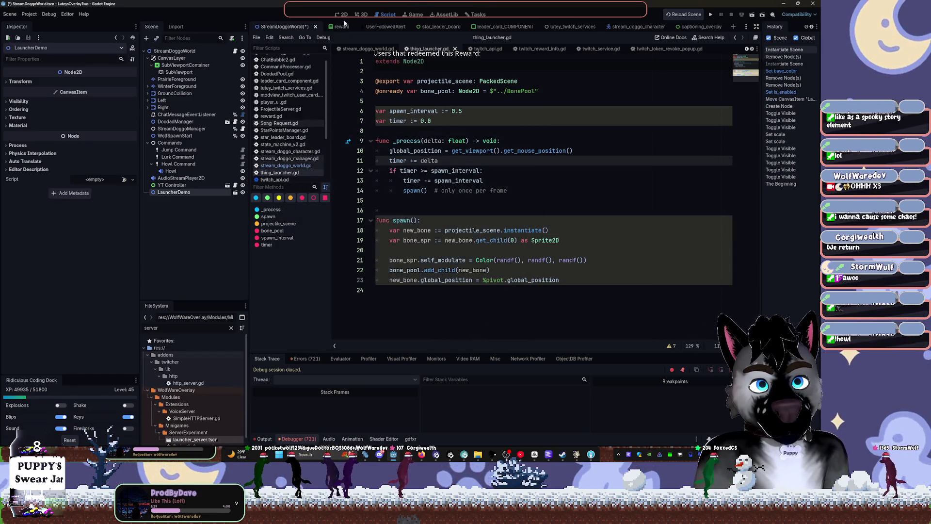
{"action": "left_click", "coordinate": [342, 14]}
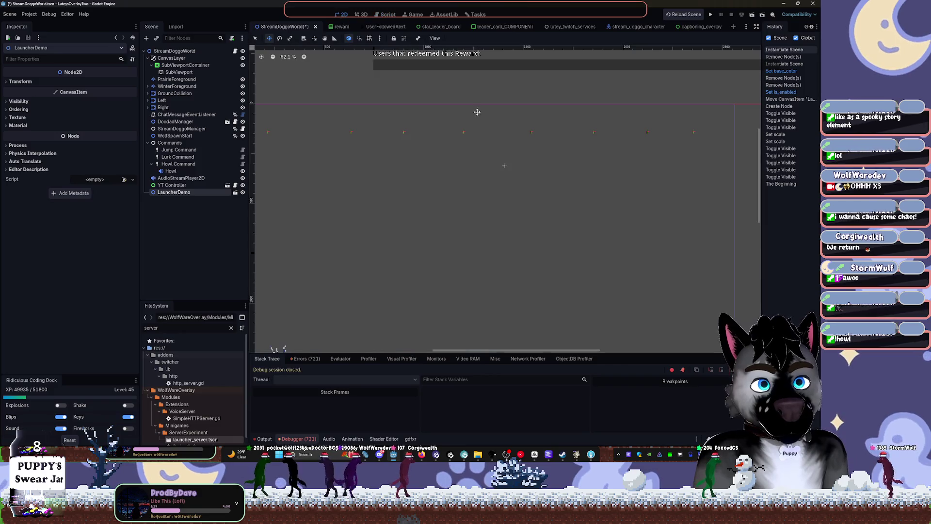
Run the overlay, minimise the browser login page, fire coloured bones, then stop with F8.
{"action": "left_click", "coordinate": [712, 15]}
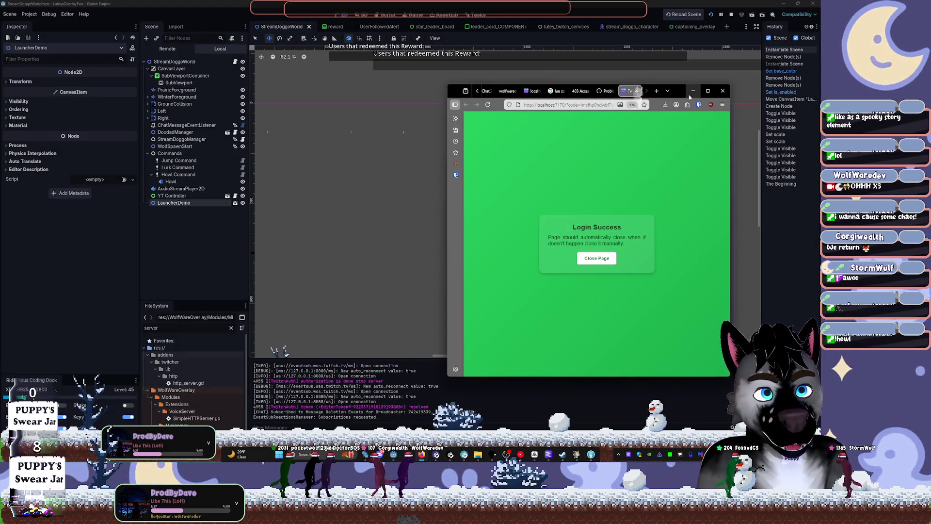
{"action": "left_click", "coordinate": [692, 93]}
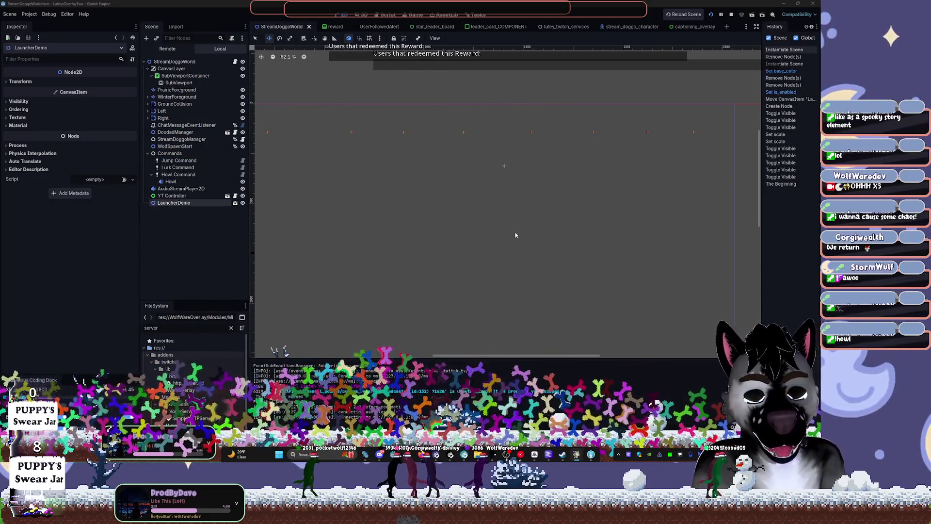
{"action": "key", "text": "F8"}
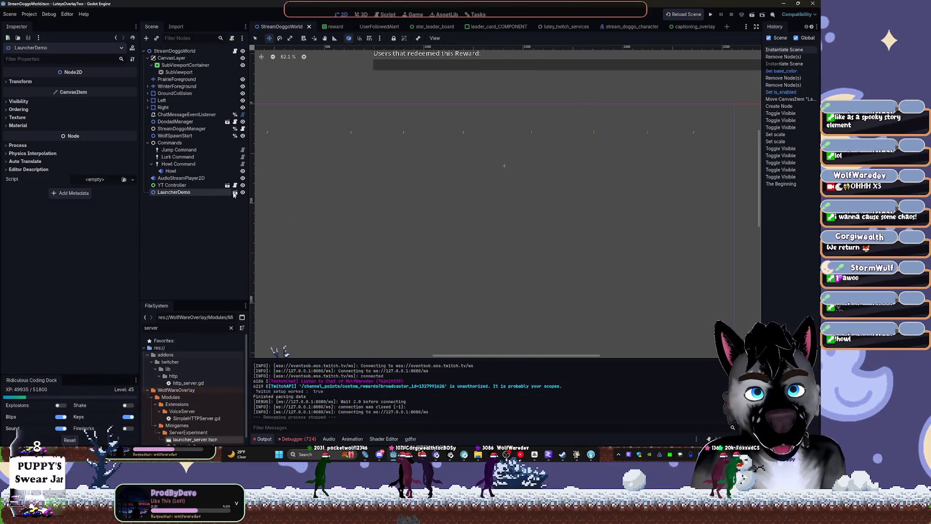
Open launcher_server and read the ProjectileServer, ProjectileRenderer and LauncherController scripts.
{"action": "left_click", "coordinate": [235, 192]}
{"action": "left_click", "coordinate": [236, 58]}
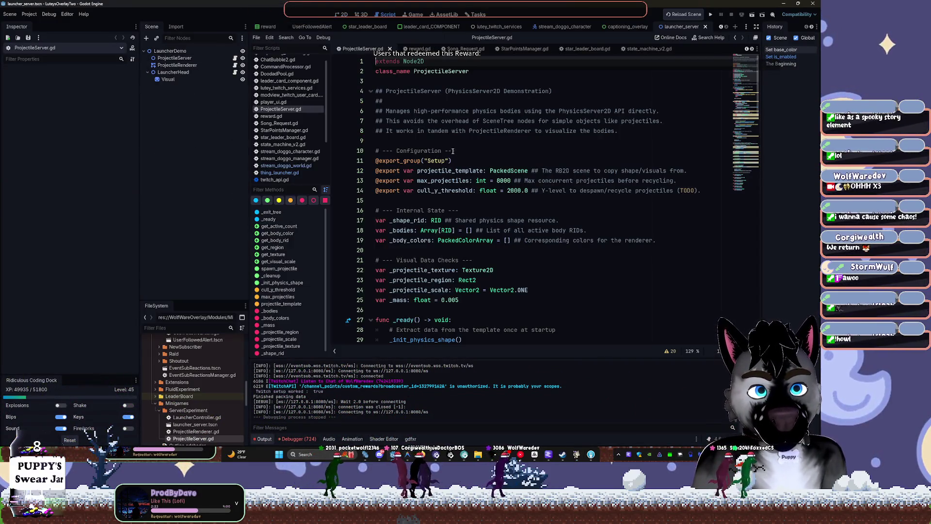
{"action": "scroll", "coordinate": [495, 202], "scroll_direction": "down", "scroll_amount": 5}
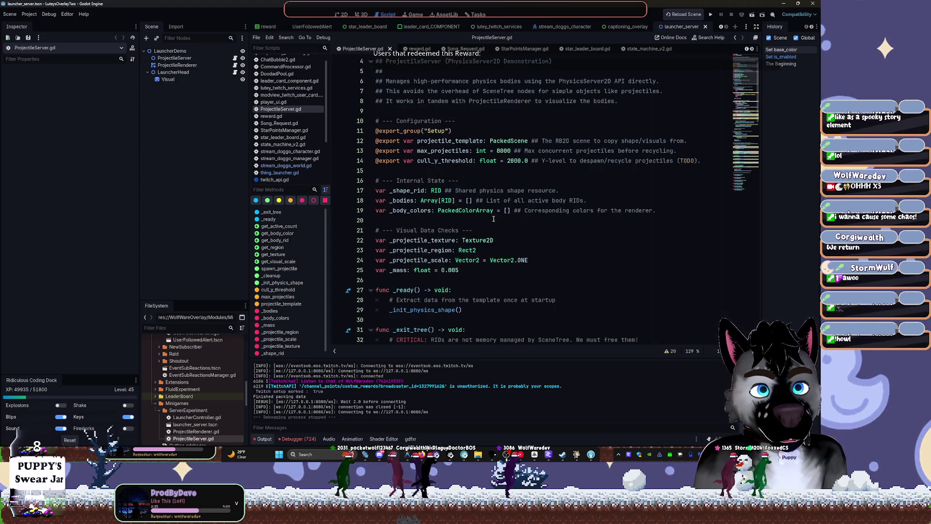
{"action": "scroll", "coordinate": [461, 213], "scroll_direction": "down", "scroll_amount": 6}
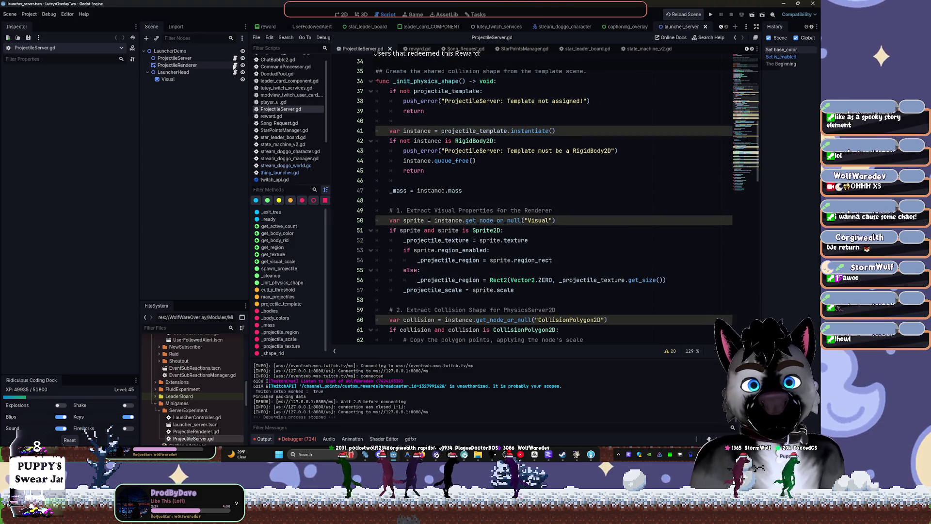
{"action": "left_click", "coordinate": [235, 64]}
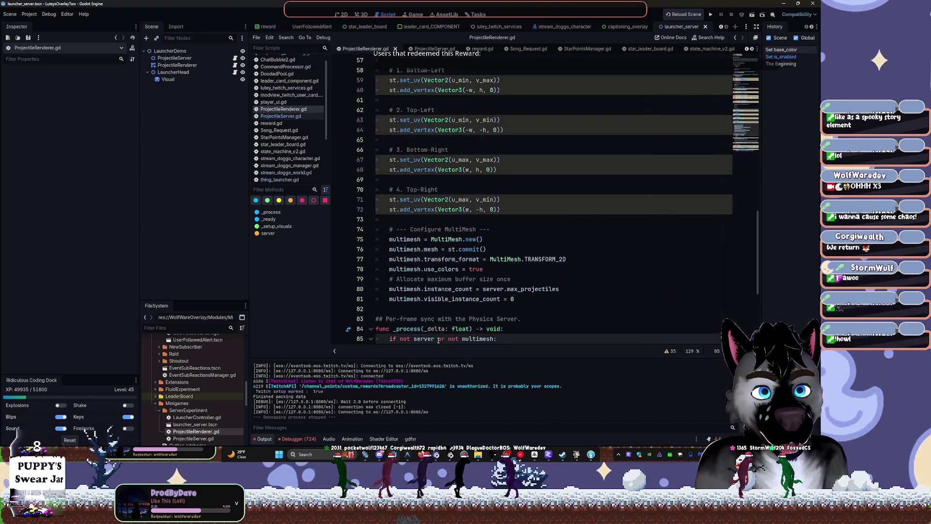
{"action": "scroll", "coordinate": [549, 218], "scroll_direction": "up", "scroll_amount": 12}
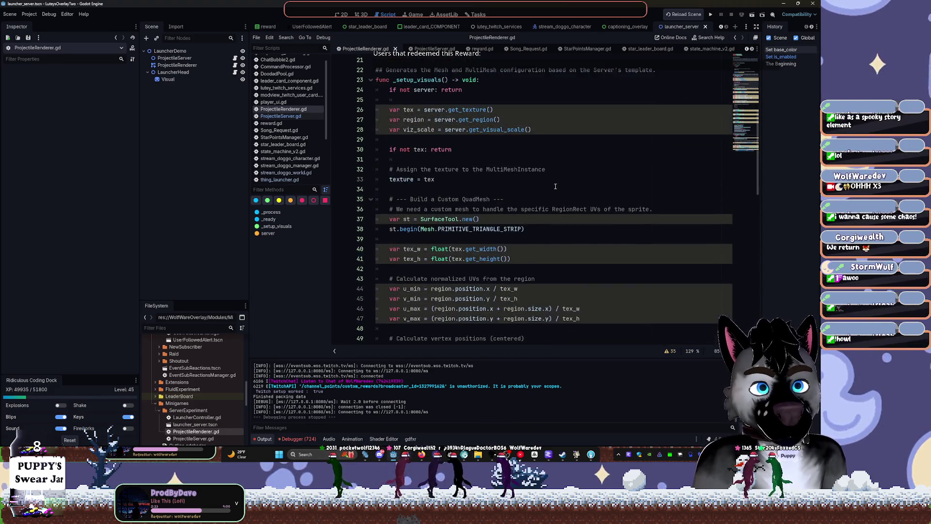
{"action": "scroll", "coordinate": [555, 185], "scroll_direction": "up", "scroll_amount": 7}
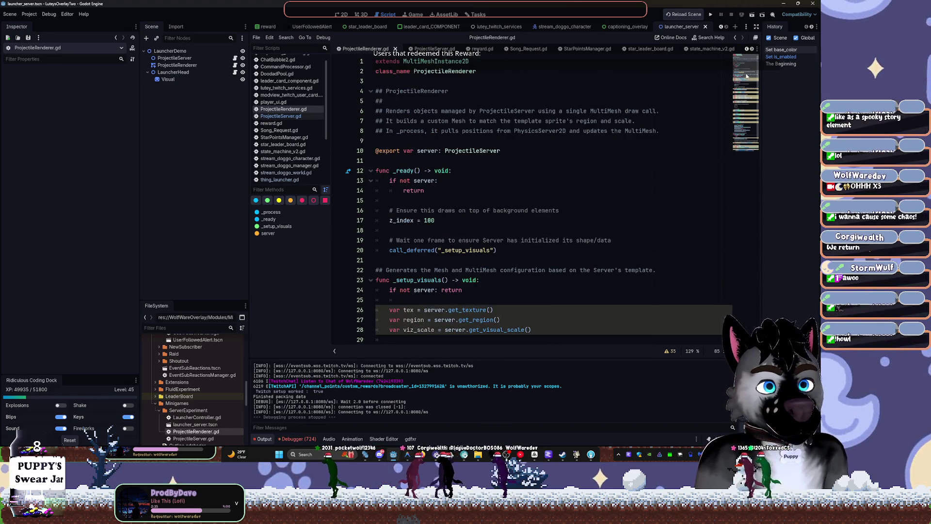
{"action": "scroll", "coordinate": [483, 205], "scroll_direction": "down", "scroll_amount": 20}
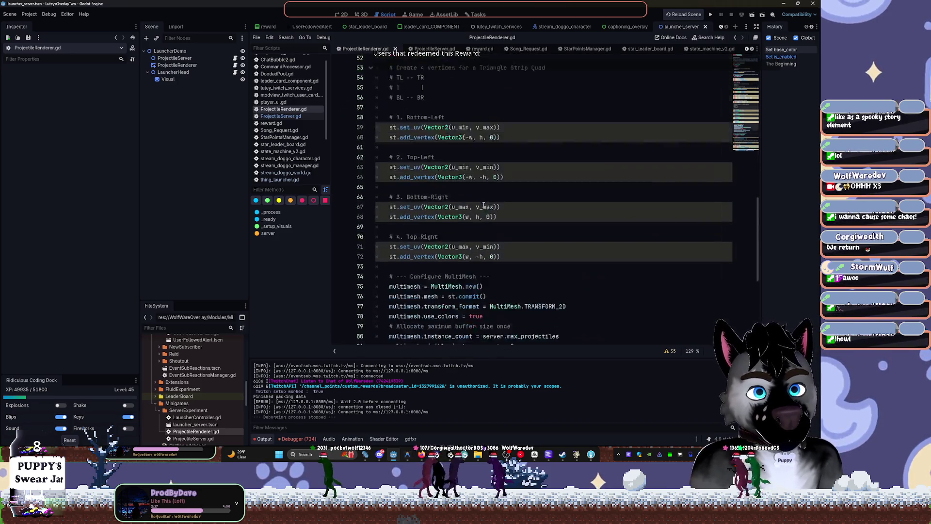
{"action": "scroll", "coordinate": [480, 194], "scroll_direction": "up", "scroll_amount": 8}
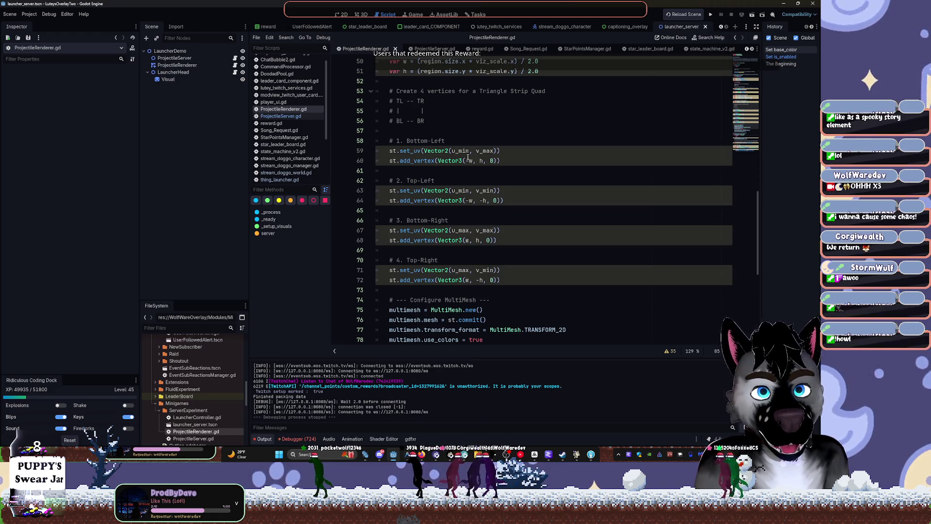
{"action": "scroll", "coordinate": [468, 160], "scroll_direction": "down", "scroll_amount": 8}
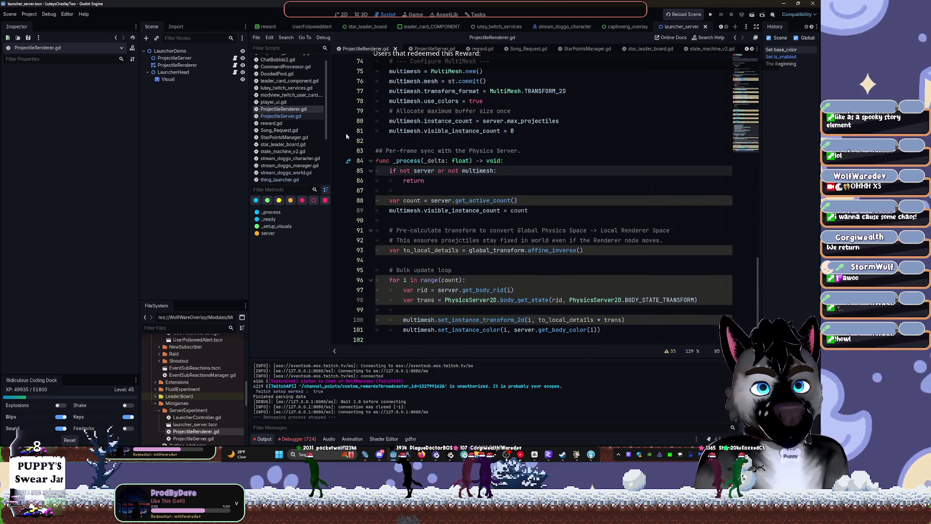
{"action": "left_click", "coordinate": [235, 73]}
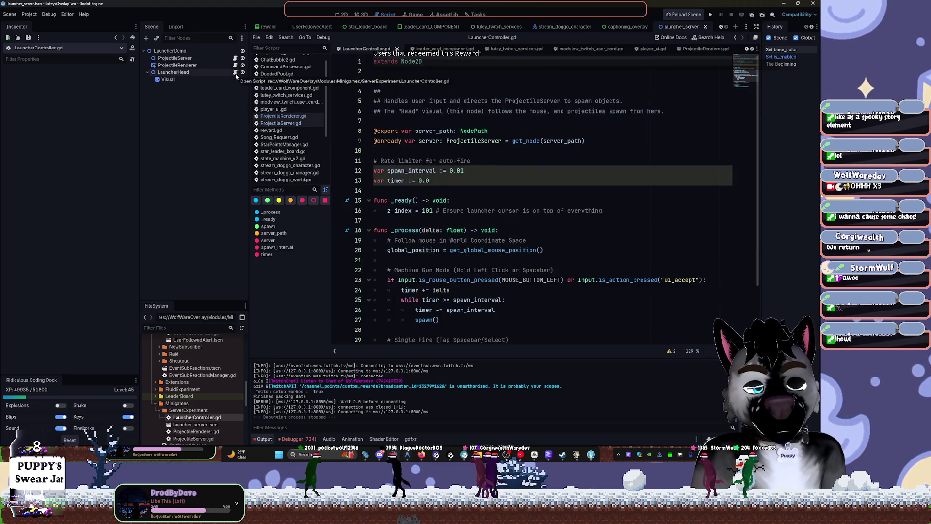
Set spawn_interval on line 12 to 0.1, run and fire bones, then close Firefox's error window.
{"action": "left_click", "coordinate": [458, 171]}
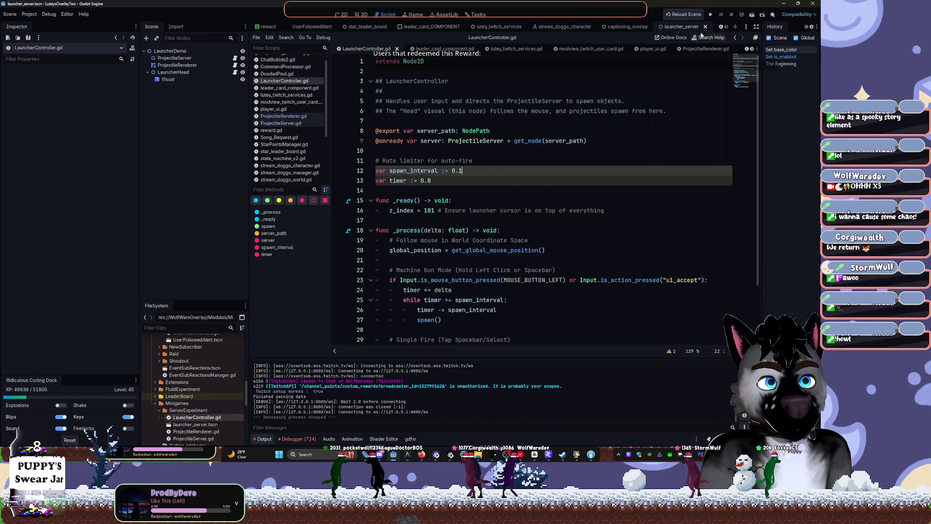
{"action": "left_click", "coordinate": [711, 15]}
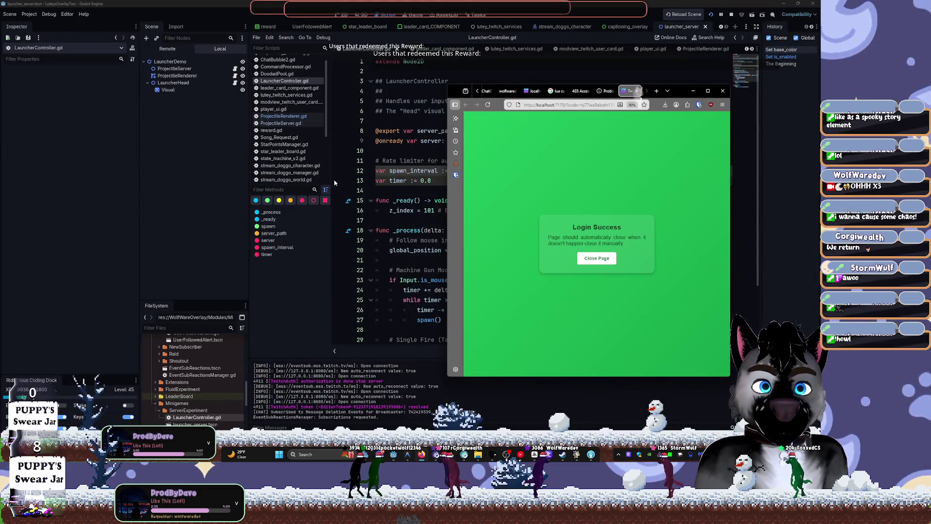
{"action": "left_click", "coordinate": [335, 183]}
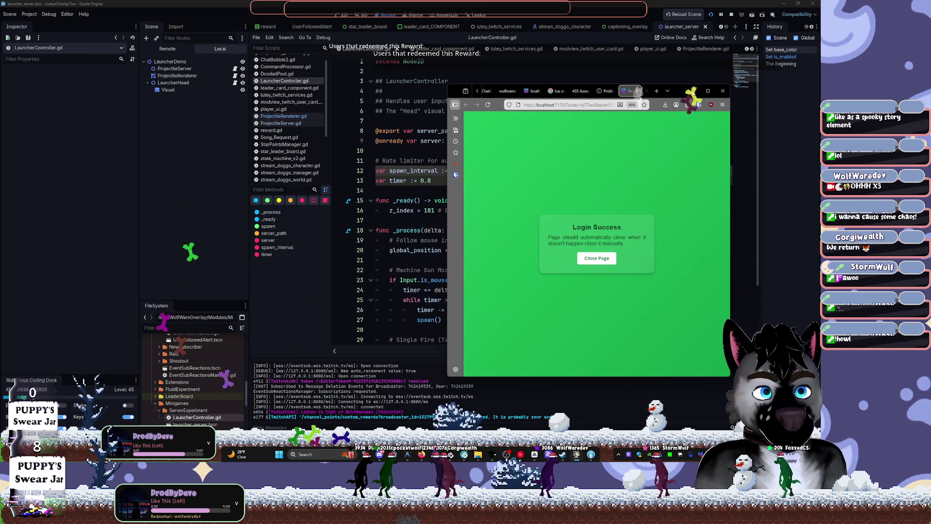
{"action": "mouse_move", "coordinate": [581, 458]}
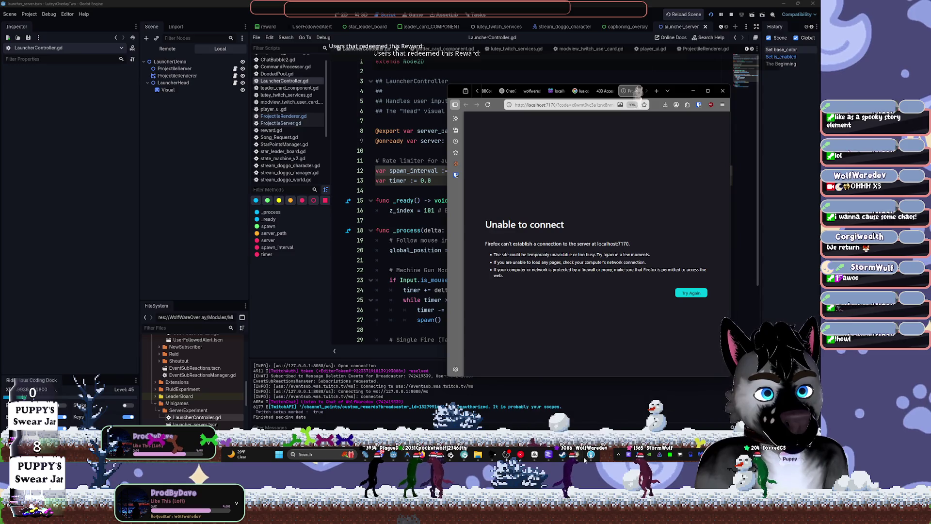
{"action": "left_click", "coordinate": [422, 455]}
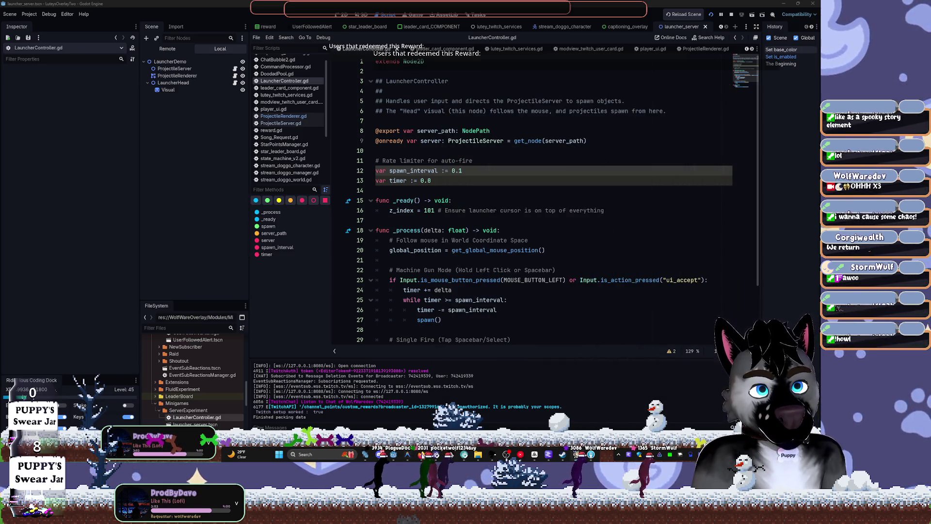
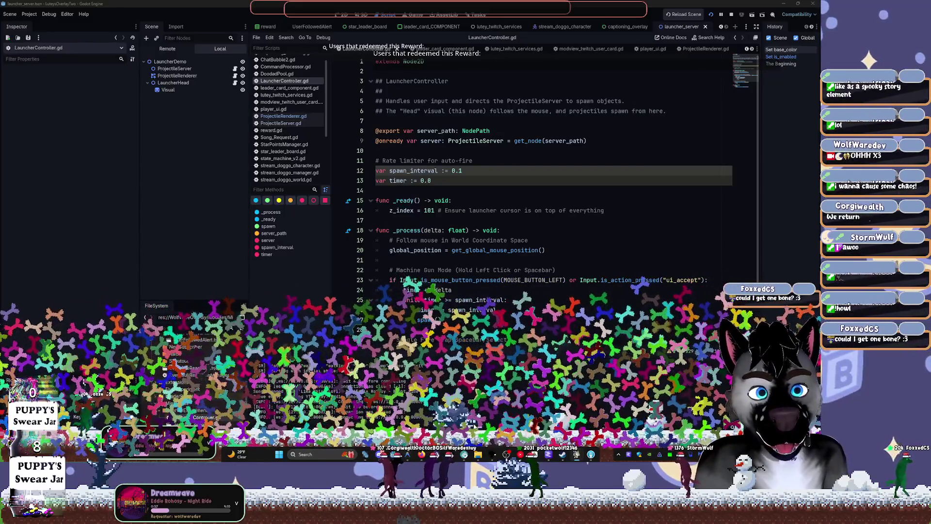
Stop the running overlay scene, go back to the script editor and open ProjectileServer.gd.
{"action": "key", "text": "F8"}
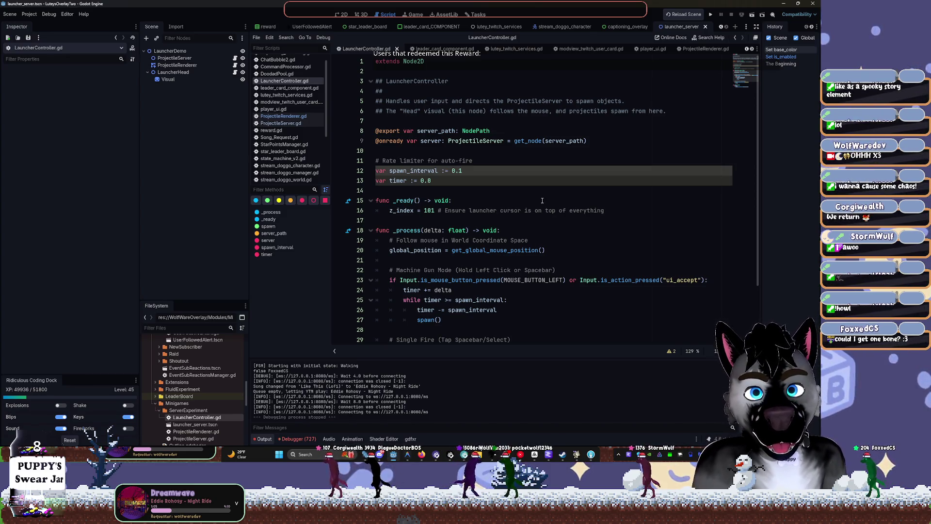
{"action": "left_click", "coordinate": [345, 14]}
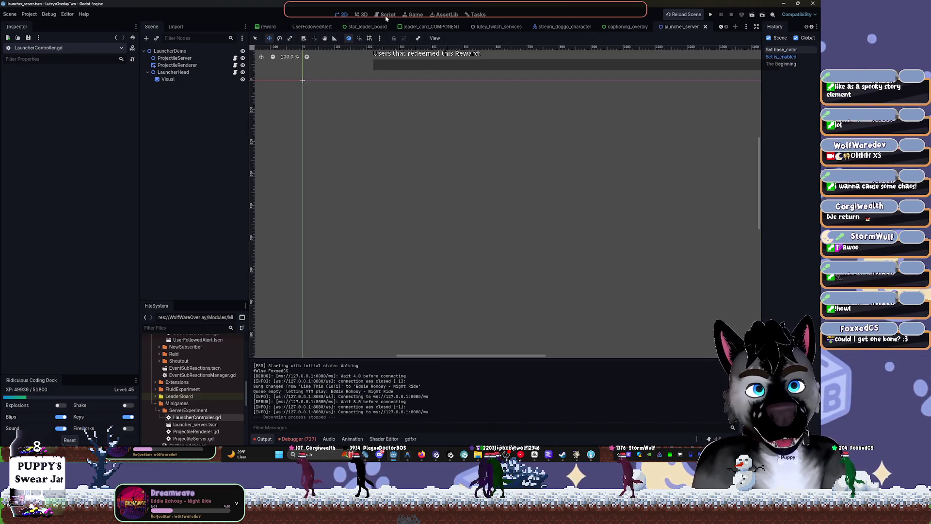
{"action": "left_click", "coordinate": [387, 15]}
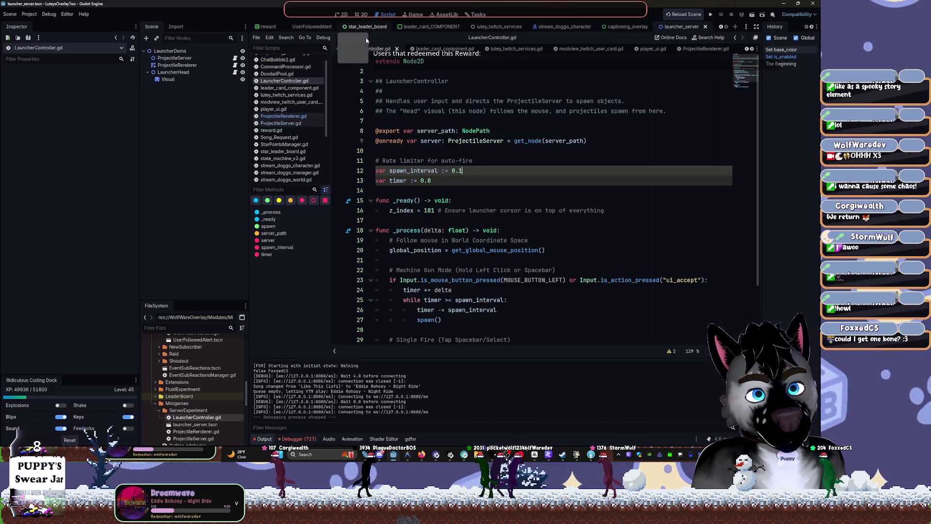
{"action": "scroll", "coordinate": [533, 170], "scroll_direction": "down", "scroll_amount": 1}
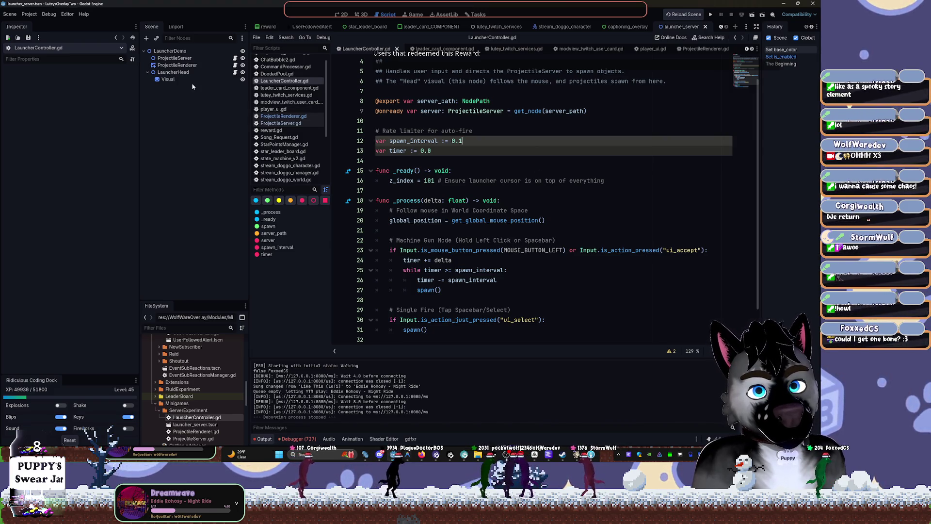
{"action": "left_click", "coordinate": [281, 123]}
Scroll down through ProjectileServer.gd's physics projectile code and back up to the top.
{"action": "scroll", "coordinate": [579, 192], "scroll_direction": "down", "scroll_amount": 2}
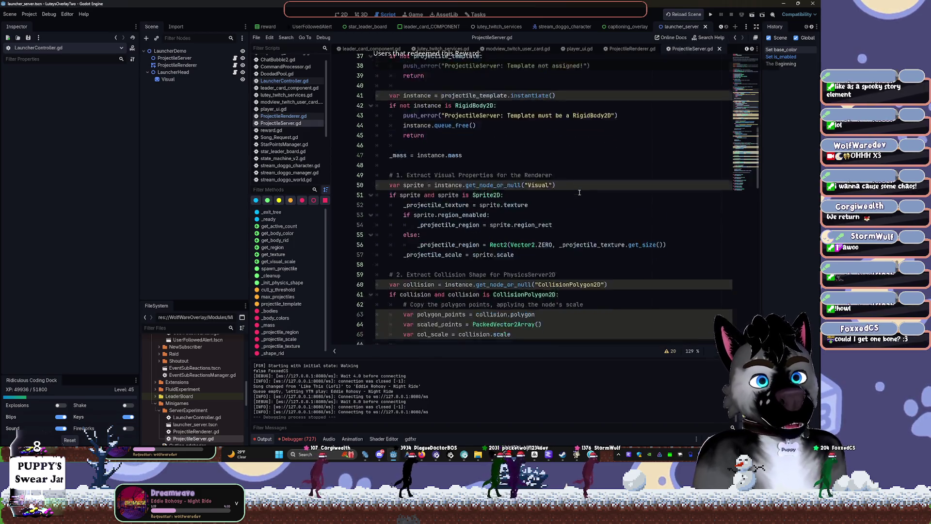
{"action": "scroll", "coordinate": [579, 193], "scroll_direction": "down", "scroll_amount": 15}
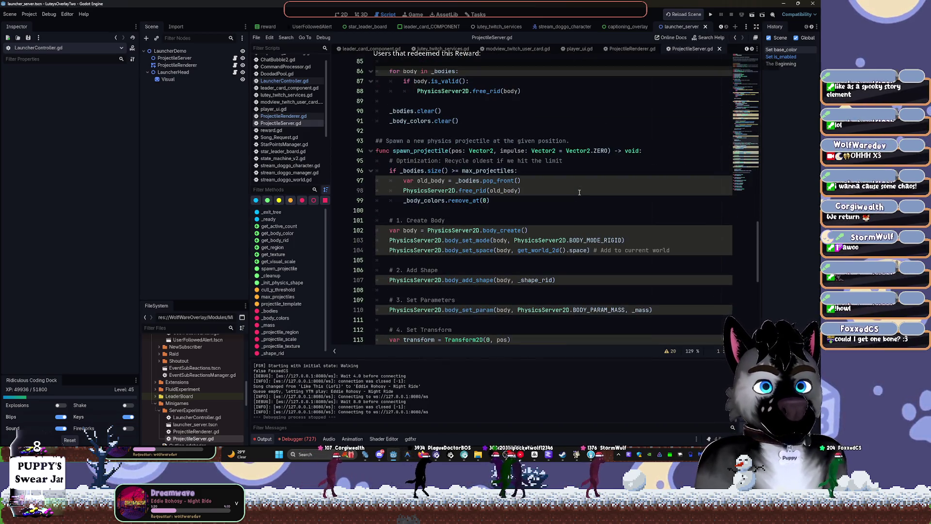
{"action": "scroll", "coordinate": [580, 193], "scroll_direction": "down", "scroll_amount": 4}
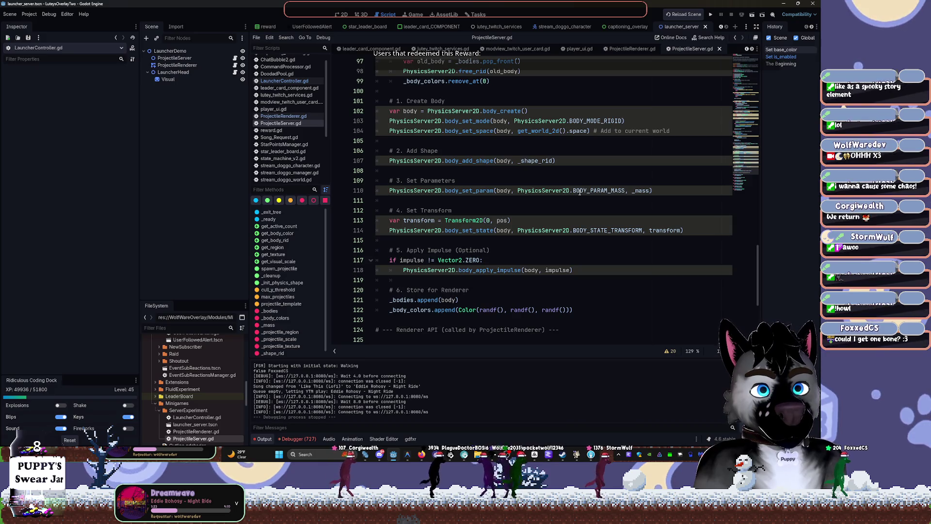
{"action": "scroll", "coordinate": [576, 164], "scroll_direction": "down", "scroll_amount": 6}
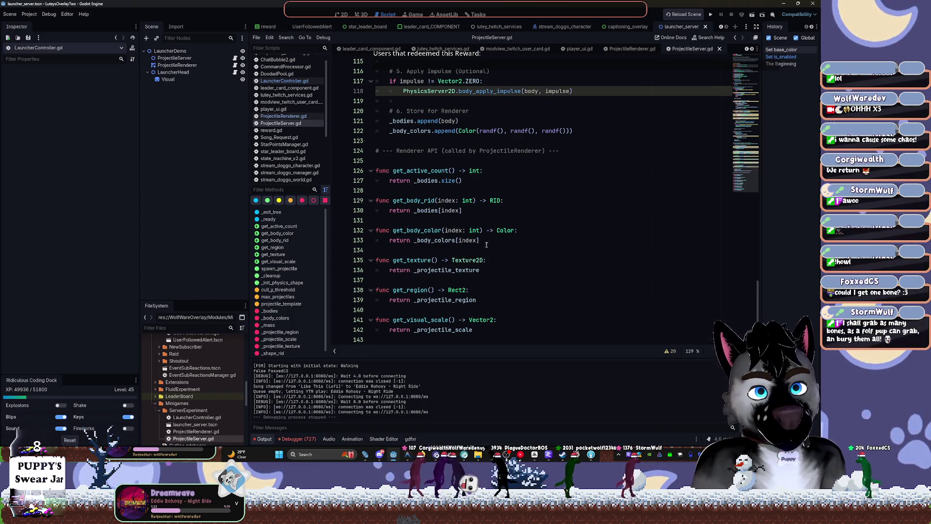
{"action": "scroll", "coordinate": [615, 252], "scroll_direction": "up", "scroll_amount": 6}
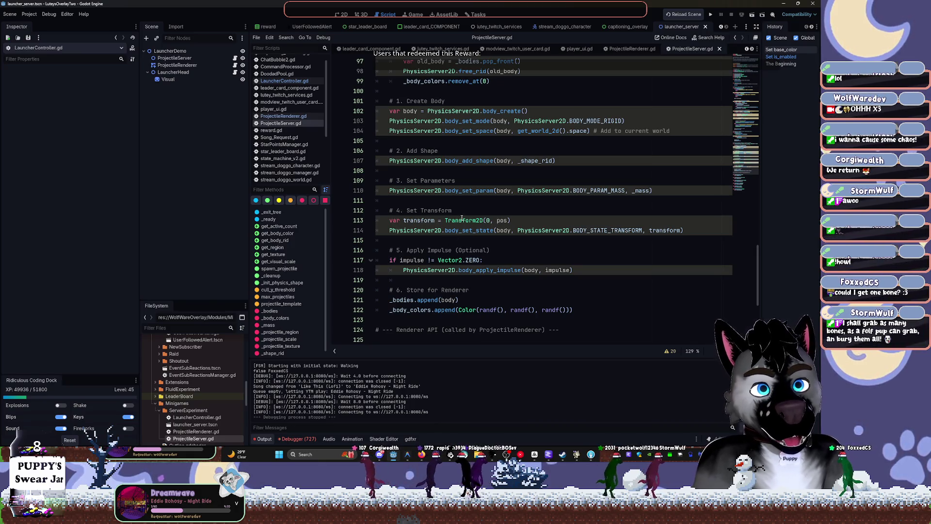
{"action": "scroll", "coordinate": [455, 215], "scroll_direction": "up", "scroll_amount": 14}
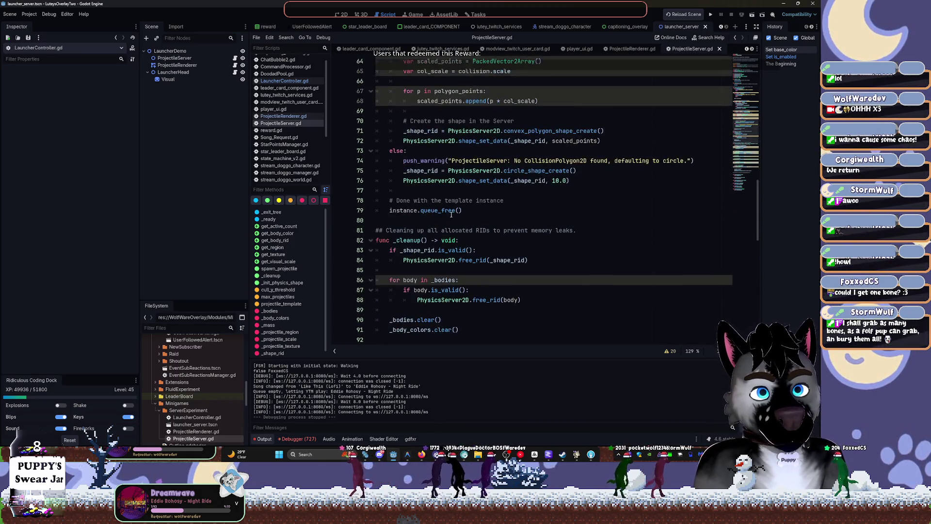
{"action": "scroll", "coordinate": [451, 216], "scroll_direction": "up", "scroll_amount": 18}
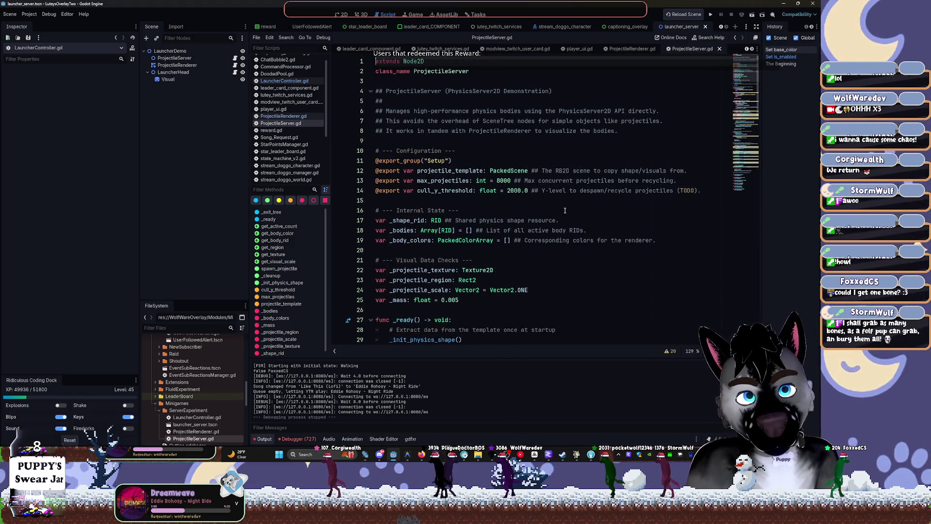
{"action": "double_click", "coordinate": [417, 221]}
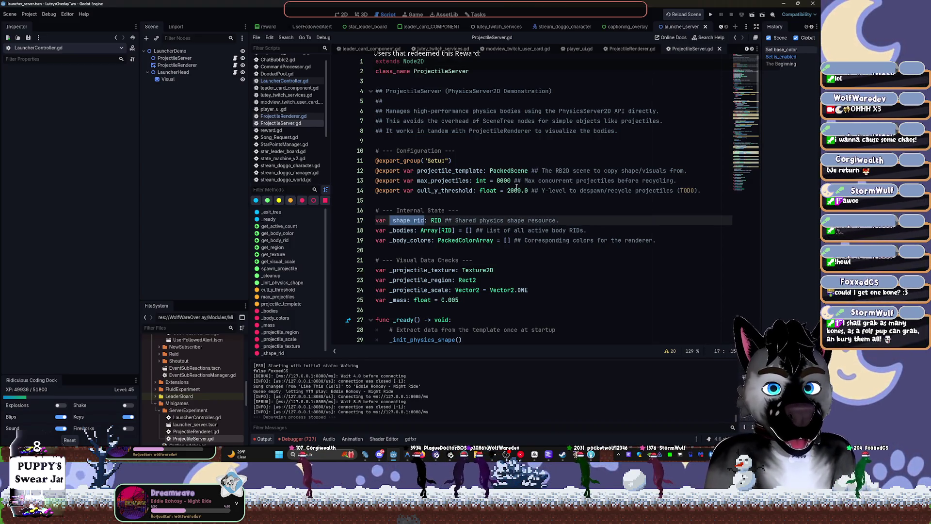
{"action": "scroll", "coordinate": [516, 186], "scroll_direction": "down", "scroll_amount": 3}
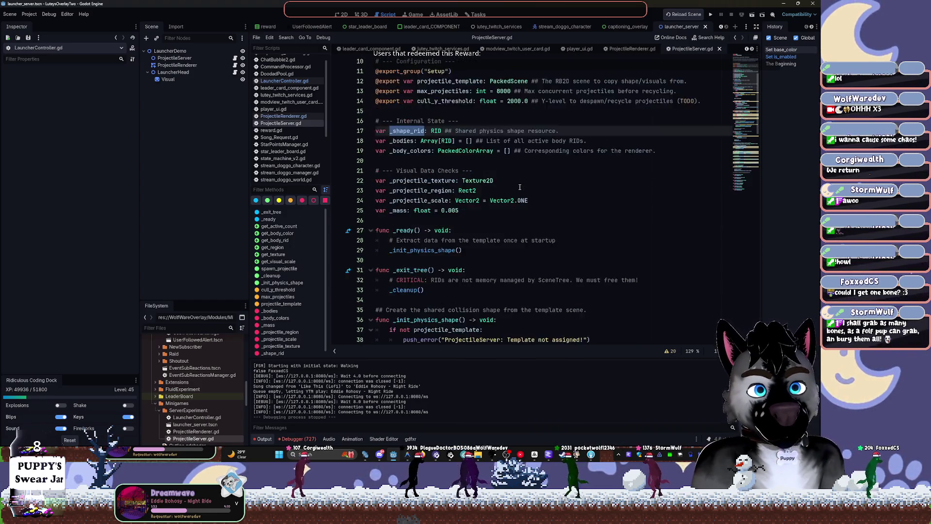
{"action": "scroll", "coordinate": [520, 187], "scroll_direction": "down", "scroll_amount": 1}
{"action": "left_click", "coordinate": [452, 200]}
{"action": "key", "text": "shift+Up"}
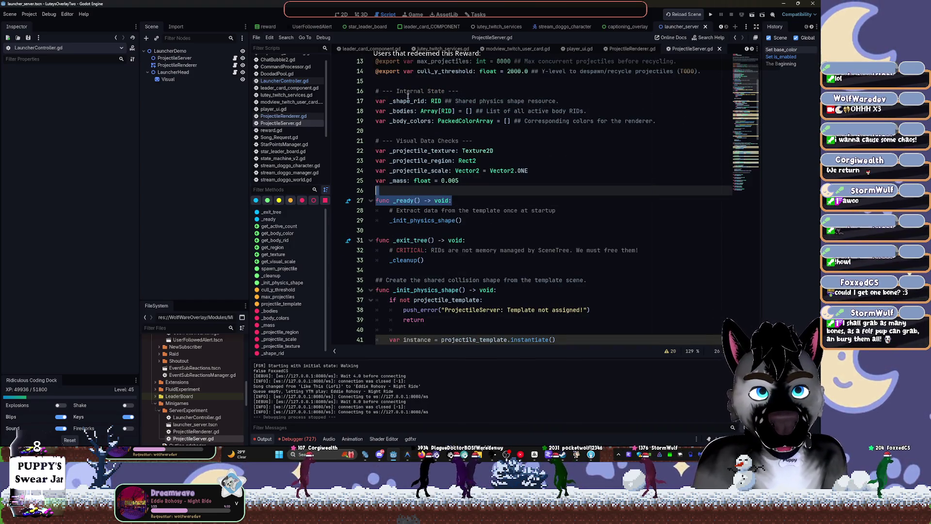
{"action": "double_click", "coordinate": [408, 100]}
{"action": "scroll", "coordinate": [461, 136], "scroll_direction": "down", "scroll_amount": 8}
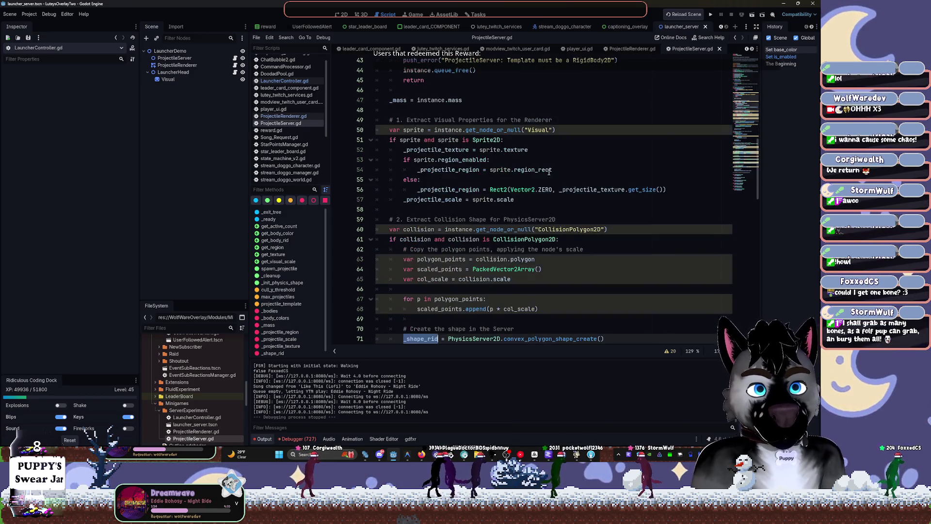
{"action": "scroll", "coordinate": [603, 219], "scroll_direction": "down", "scroll_amount": 4}
{"action": "scroll", "coordinate": [582, 216], "scroll_direction": "down", "scroll_amount": 2}
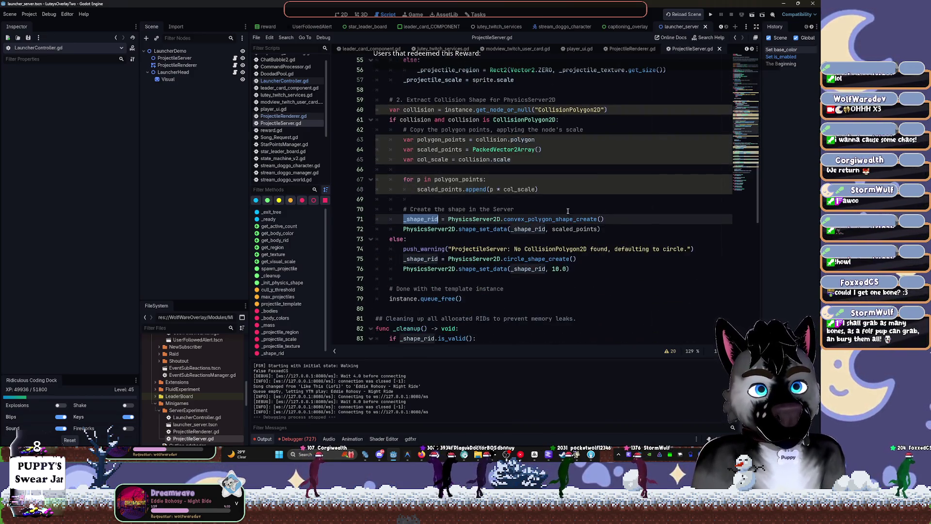
{"action": "key", "text": "ctrl+d"}
{"action": "key", "text": "ctrl+d"}
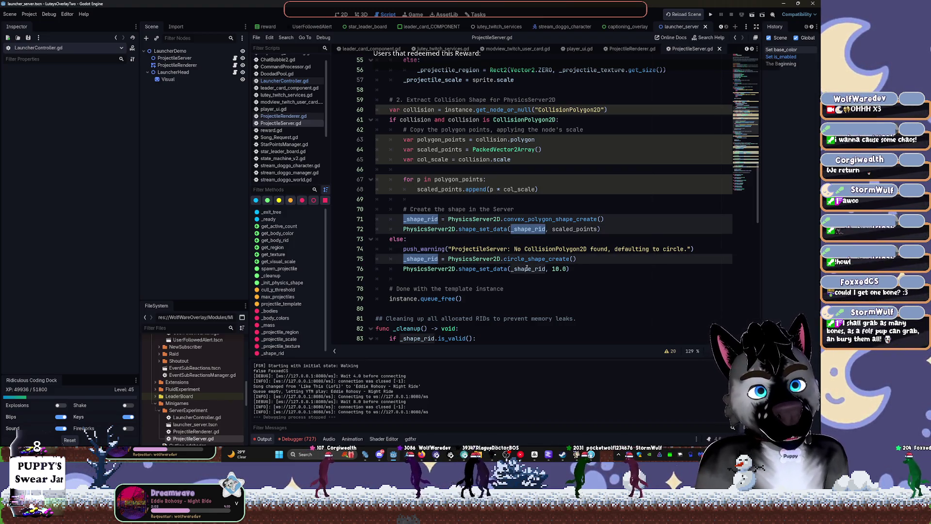
{"action": "key", "text": "ctrl+d"}
{"action": "scroll", "coordinate": [500, 292], "scroll_direction": "down", "scroll_amount": 3}
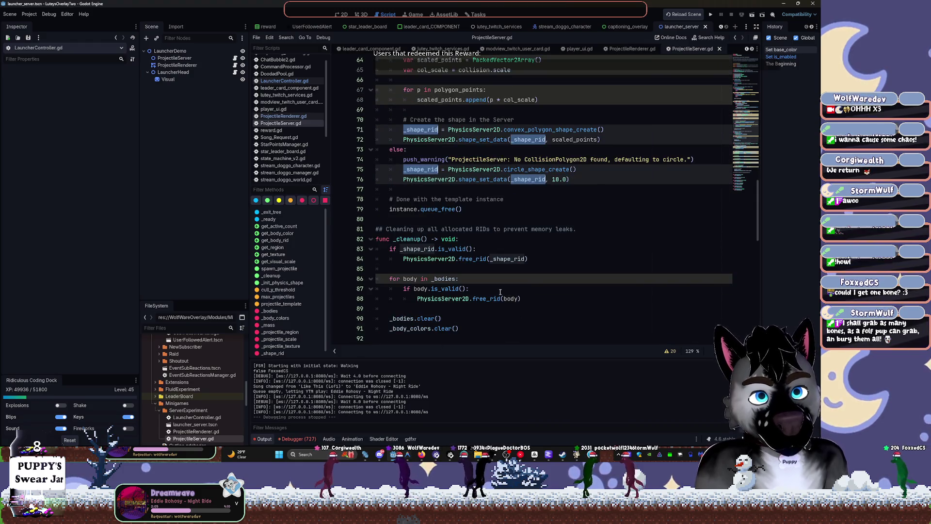
{"action": "key", "text": "ctrl+d"}
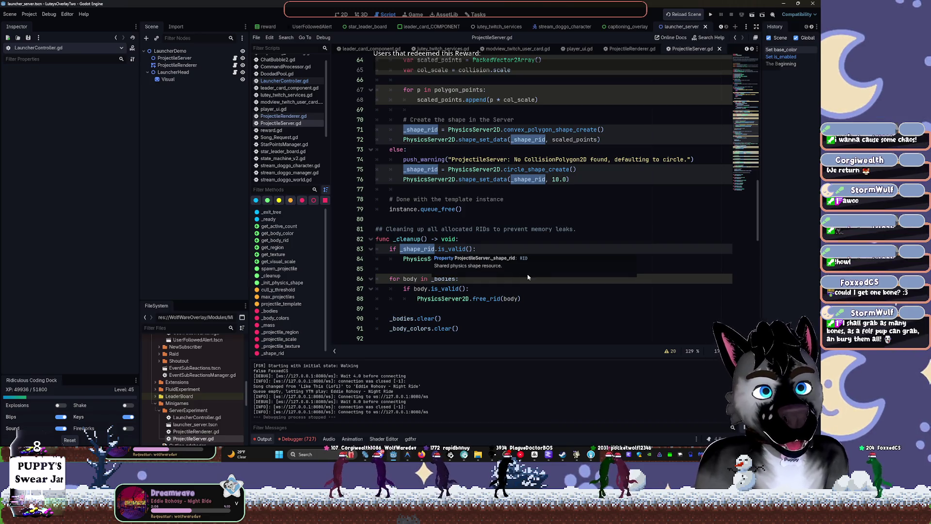
{"action": "left_click", "coordinate": [539, 224]}
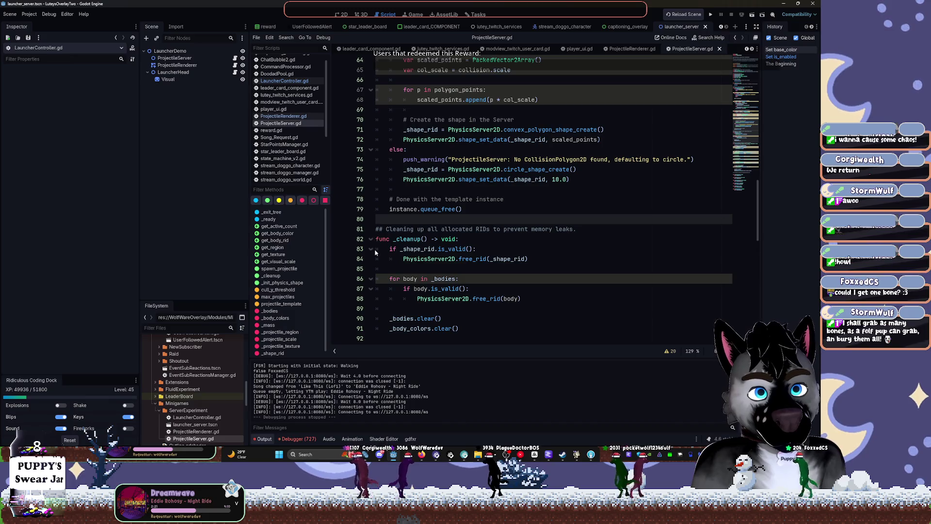
{"action": "left_click", "coordinate": [372, 249]}
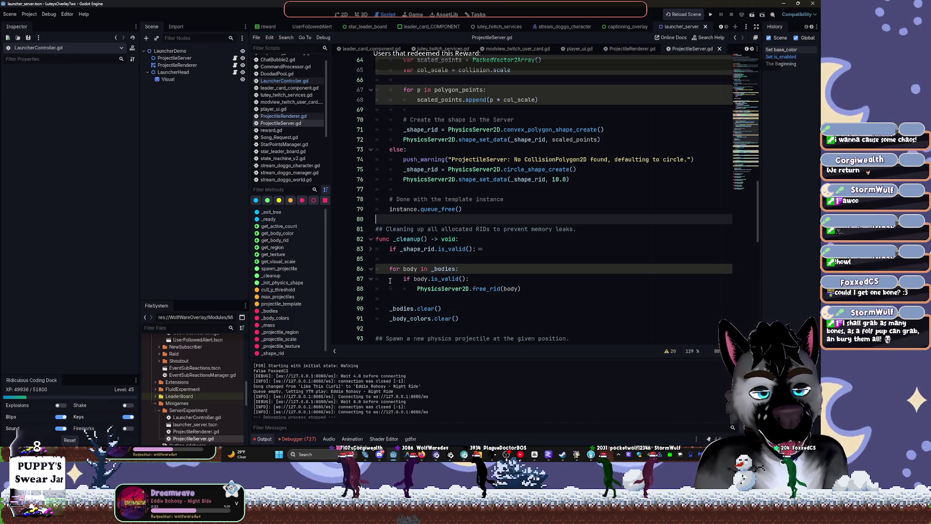
{"action": "left_click", "coordinate": [372, 249]}
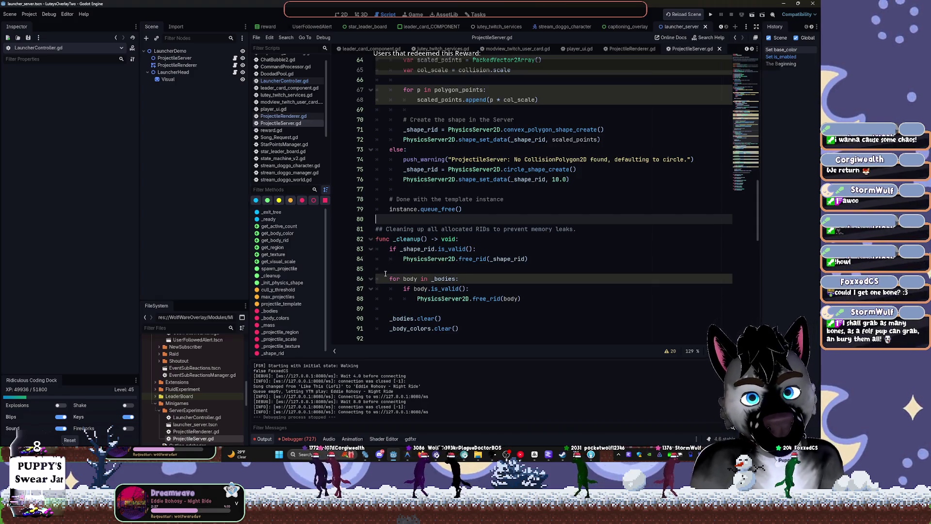
{"action": "scroll", "coordinate": [396, 269], "scroll_direction": "down", "scroll_amount": 1}
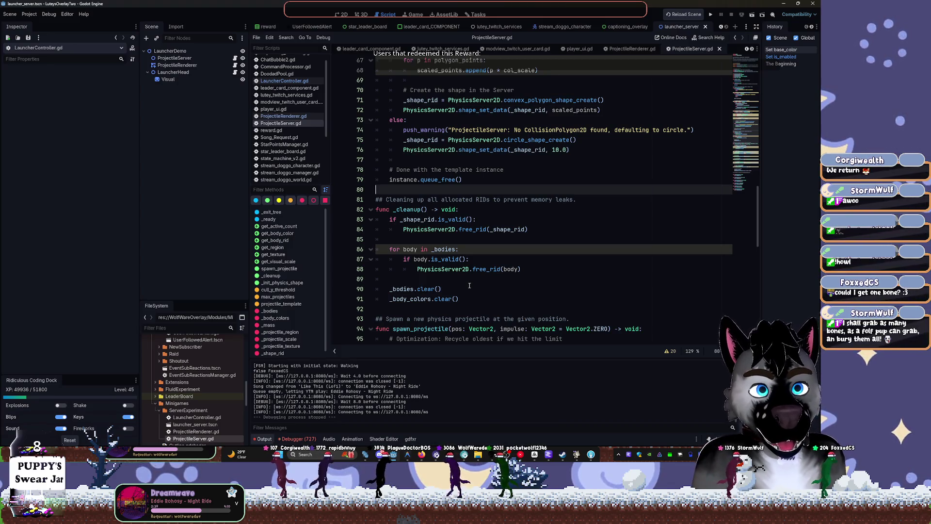
{"action": "scroll", "coordinate": [469, 291], "scroll_direction": "down", "scroll_amount": 2}
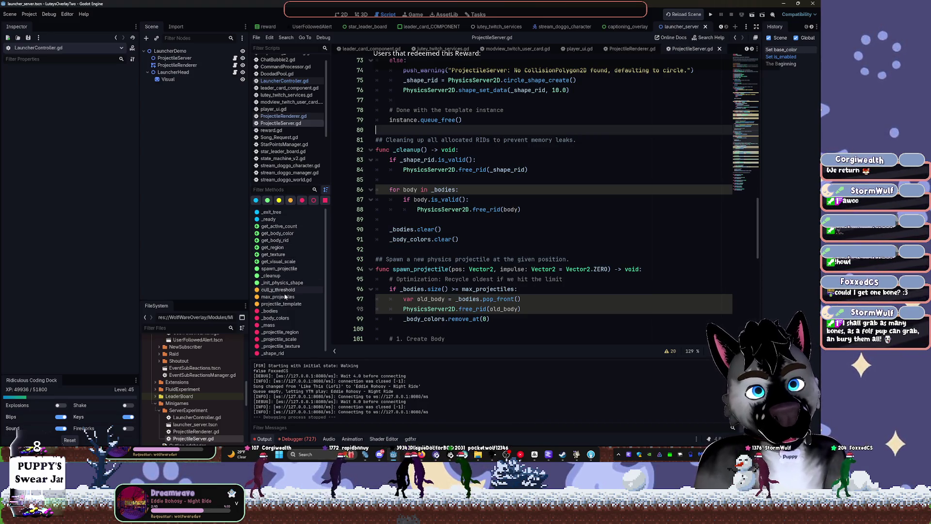
{"action": "scroll", "coordinate": [281, 291], "scroll_direction": "down", "scroll_amount": 1}
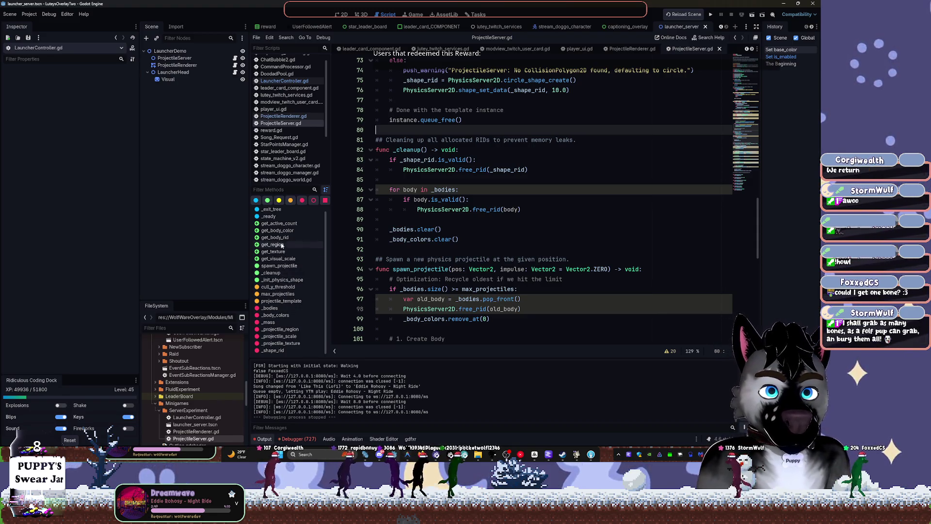
{"action": "scroll", "coordinate": [506, 246], "scroll_direction": "down", "scroll_amount": 1}
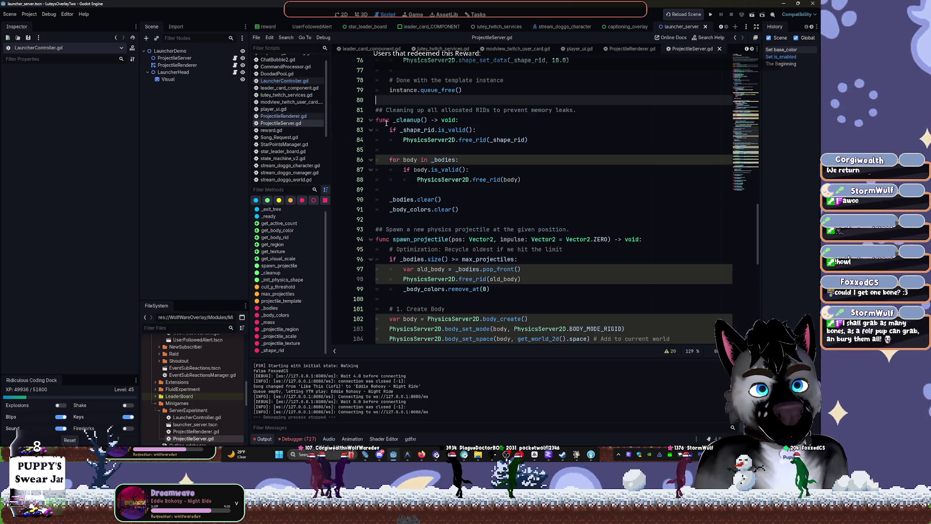
{"action": "scroll", "coordinate": [500, 131], "scroll_direction": "up", "scroll_amount": 2}
{"action": "scroll", "coordinate": [500, 131], "scroll_direction": "up", "scroll_amount": 8}
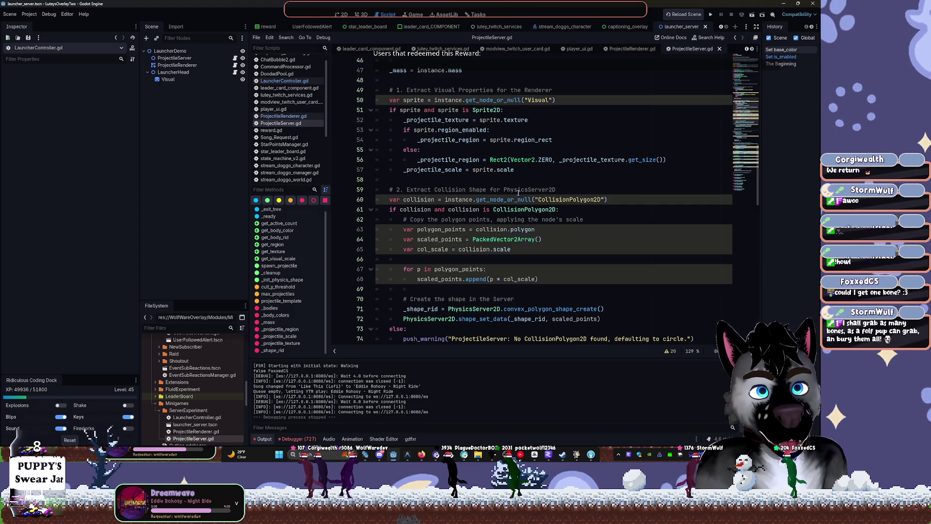
{"action": "scroll", "coordinate": [498, 173], "scroll_direction": "up", "scroll_amount": 2}
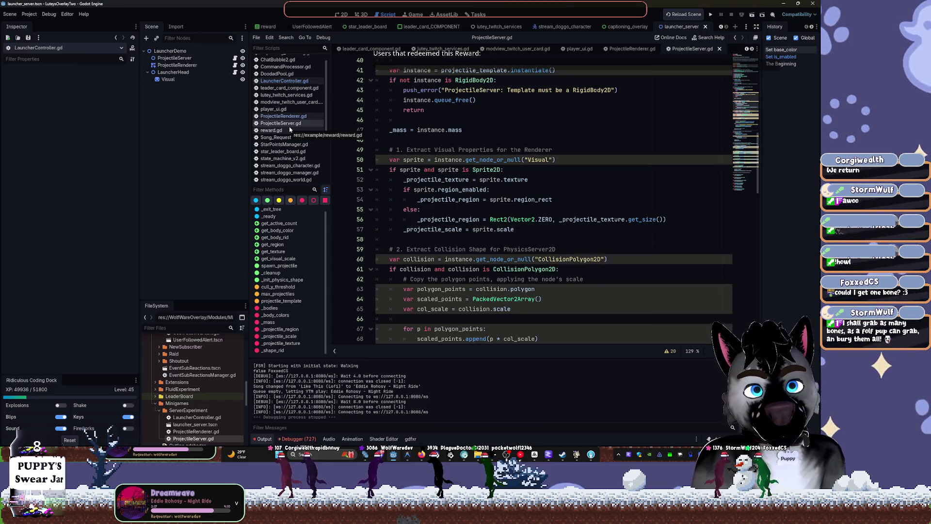
{"action": "scroll", "coordinate": [654, 94], "scroll_direction": "up", "scroll_amount": 5}
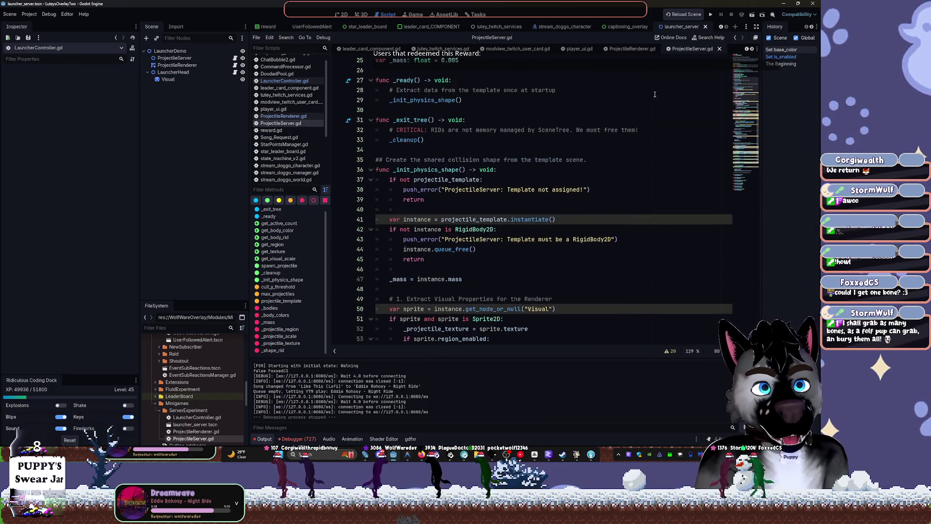
{"action": "left_click", "coordinate": [347, 16]}
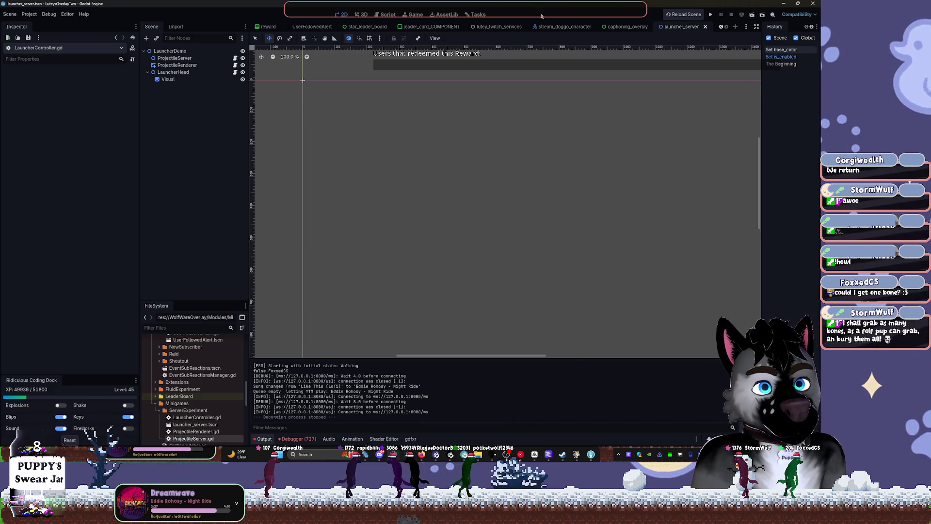
Add a Todo card named '2D Spawner Sleep physics body' to the task board, then return to the 2D scene.
{"action": "left_click", "coordinate": [477, 15]}
{"action": "left_click", "coordinate": [344, 54]}
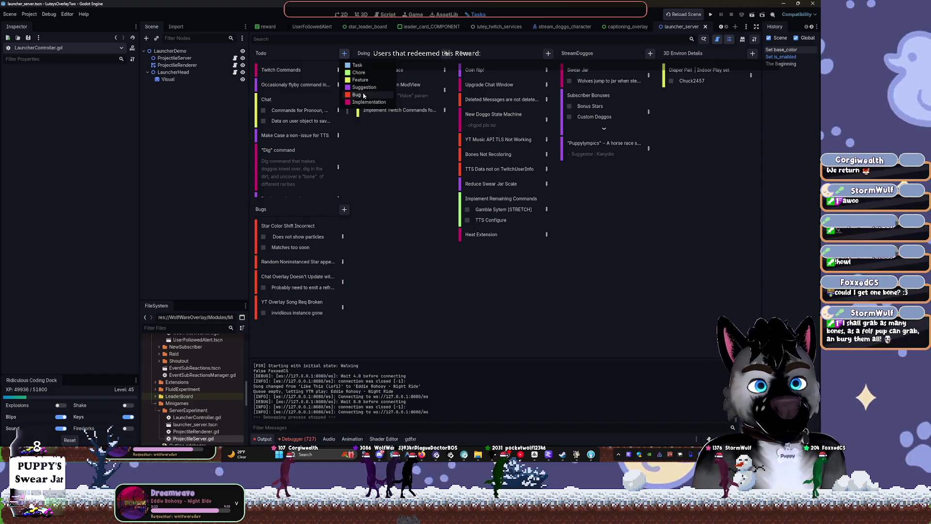
{"action": "left_click", "coordinate": [359, 72]}
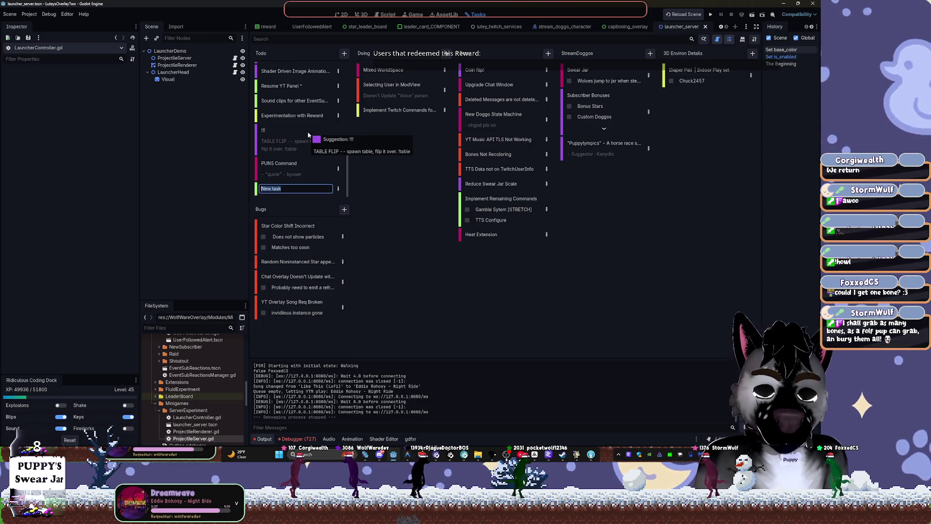
{"action": "type", "text": "2D"}
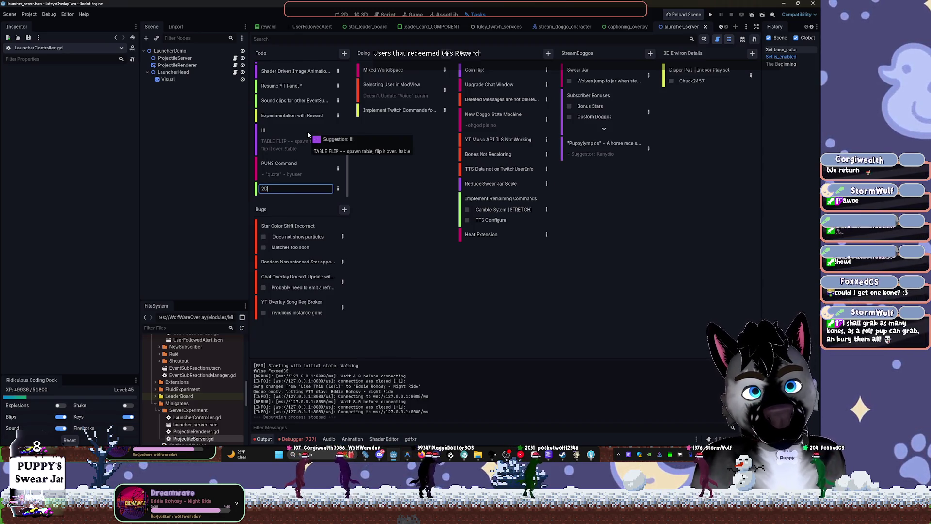
{"action": "type", "text": "Bon"}
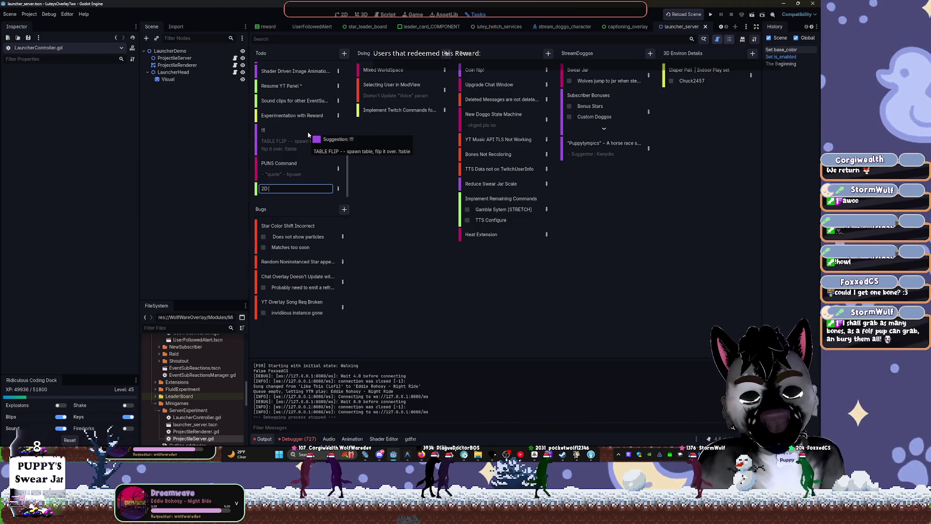
{"action": "type", "text": "Spawner Slee"}
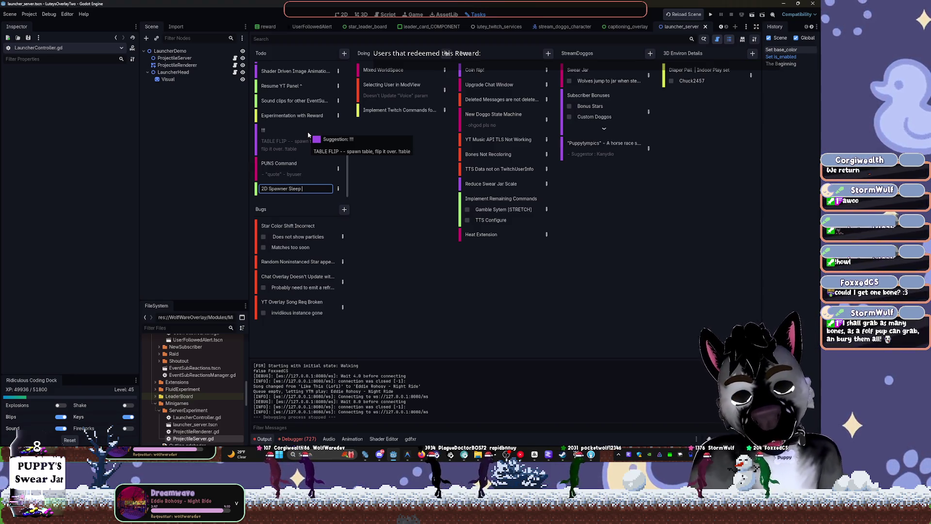
{"action": "type", "text": "physic"}
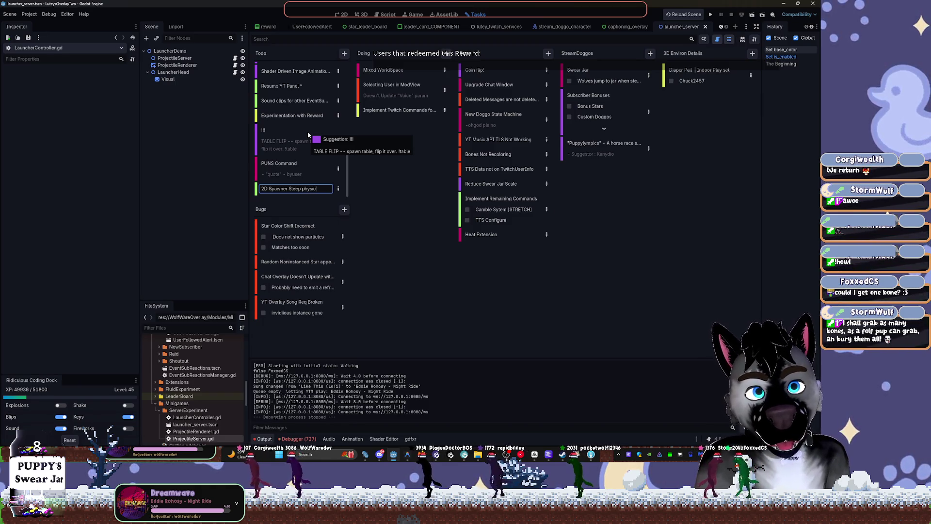
{"action": "key", "text": "BackSpace"}
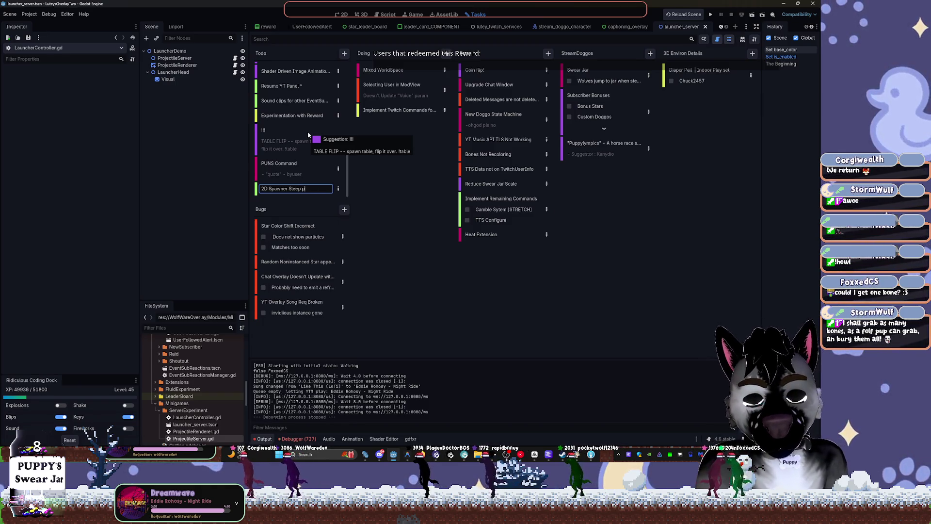
{"action": "type", "text": "hysics"}
{"action": "type", "text": "y"}
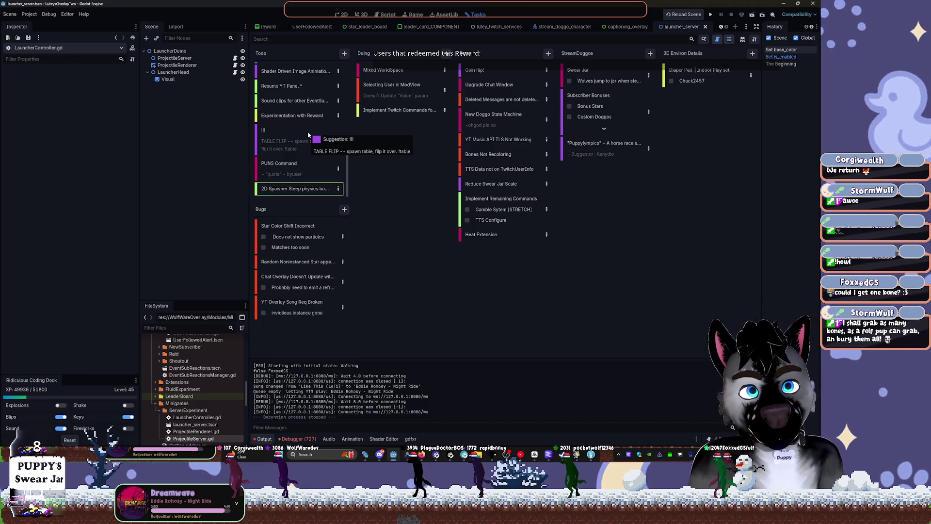
{"action": "key", "text": "Return"}
{"action": "left_click", "coordinate": [451, 270]}
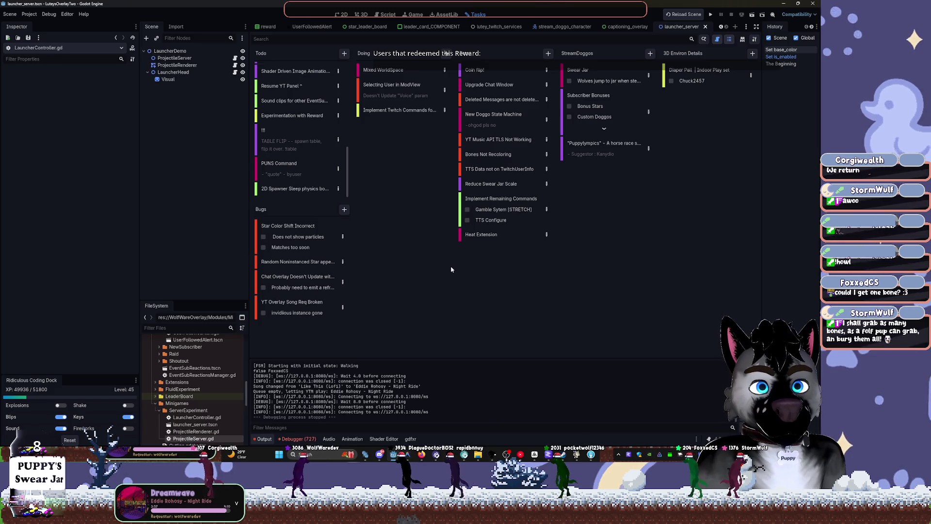
{"action": "left_click", "coordinate": [336, 14]}
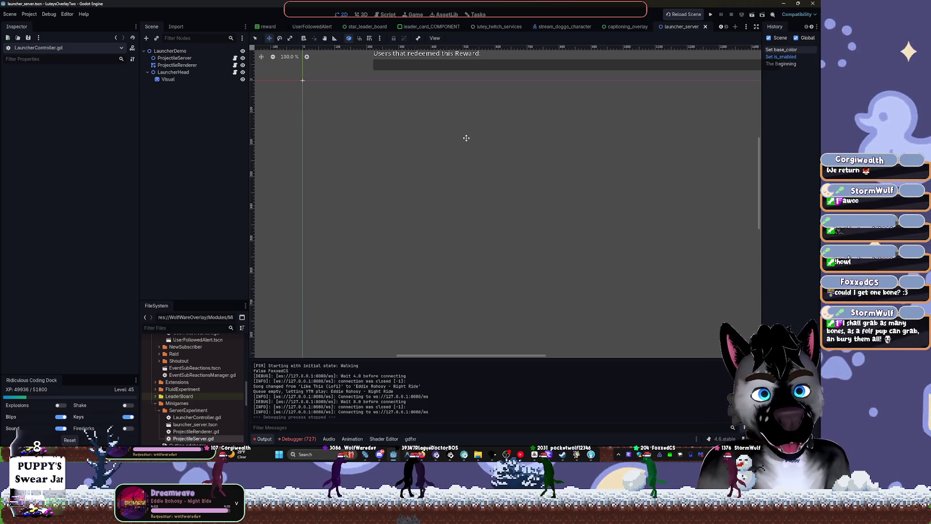
Dismiss the stray browser and Godot project manager windows.
{"action": "left_click", "coordinate": [427, 455]}
{"action": "left_click", "coordinate": [693, 91]}
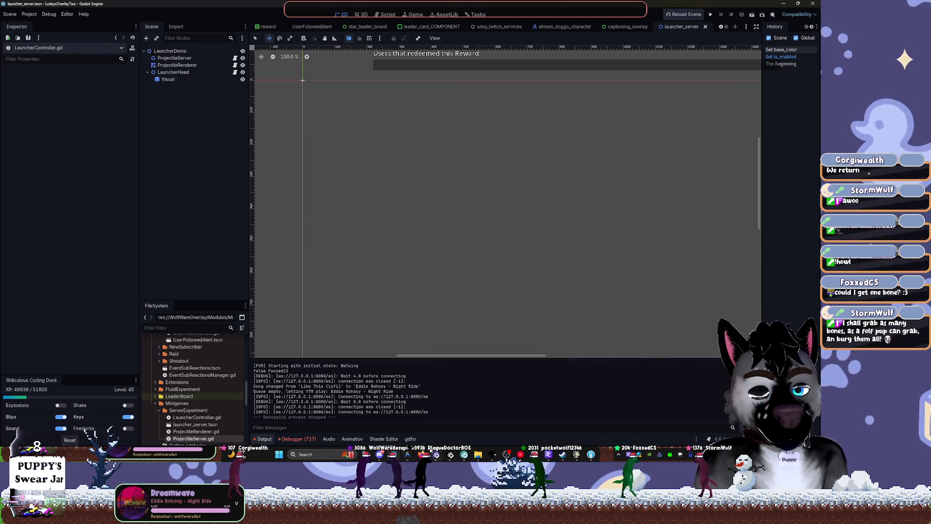
{"action": "mouse_move", "coordinate": [436, 455]}
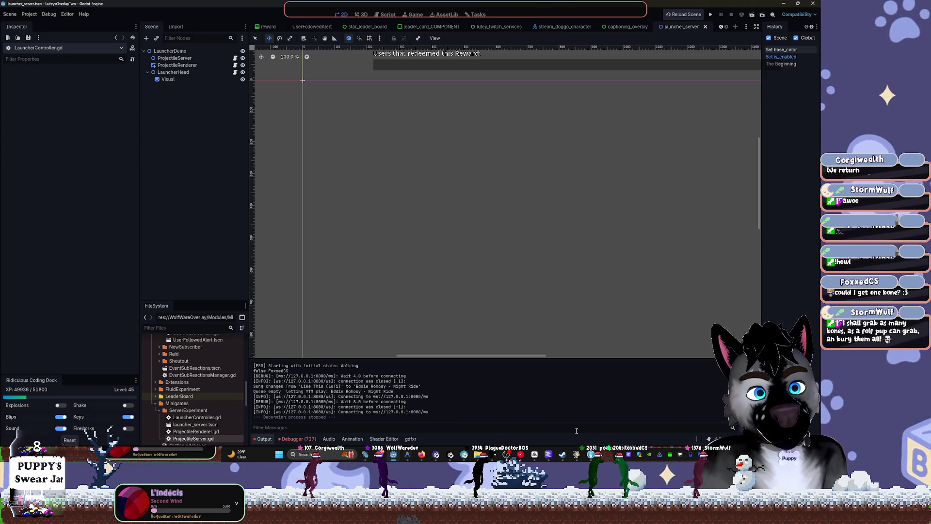
{"action": "mouse_move", "coordinate": [400, 461]}
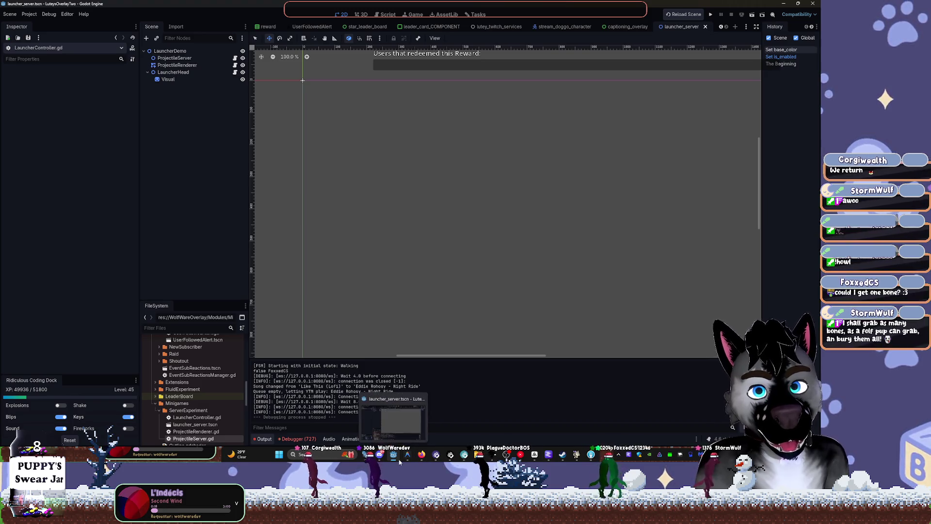
{"action": "left_click", "coordinate": [371, 458]}
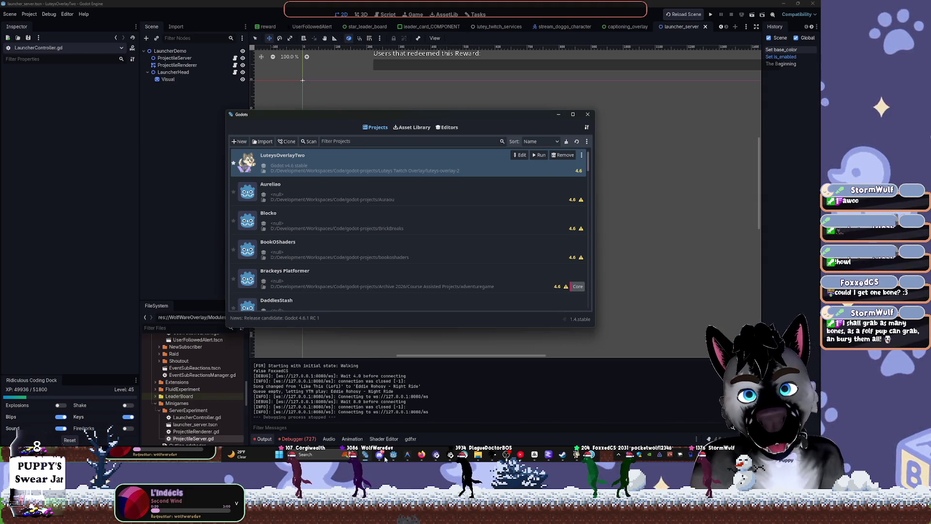
{"action": "left_click", "coordinate": [378, 458]}
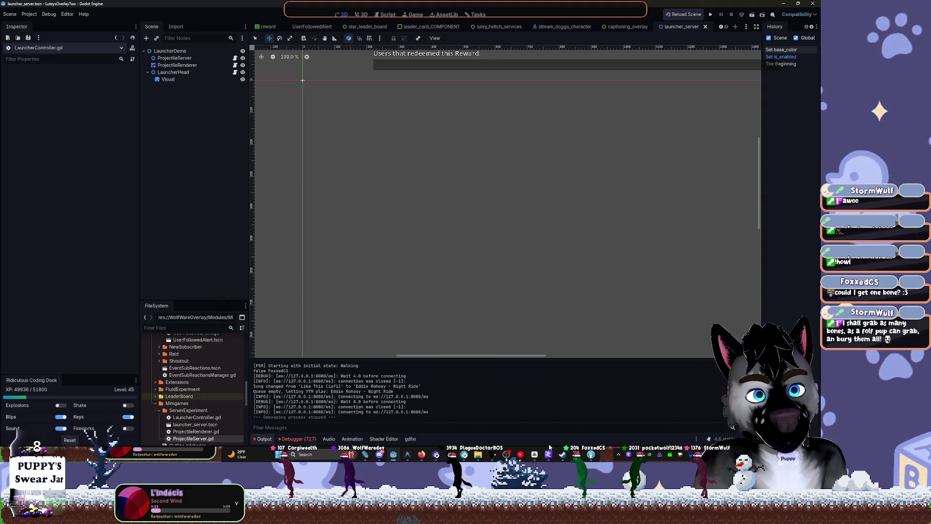
Show the star_leader_board scene's script in the script editor with a taller FileSystem dock.
{"action": "key", "text": "ctrl+F3"}
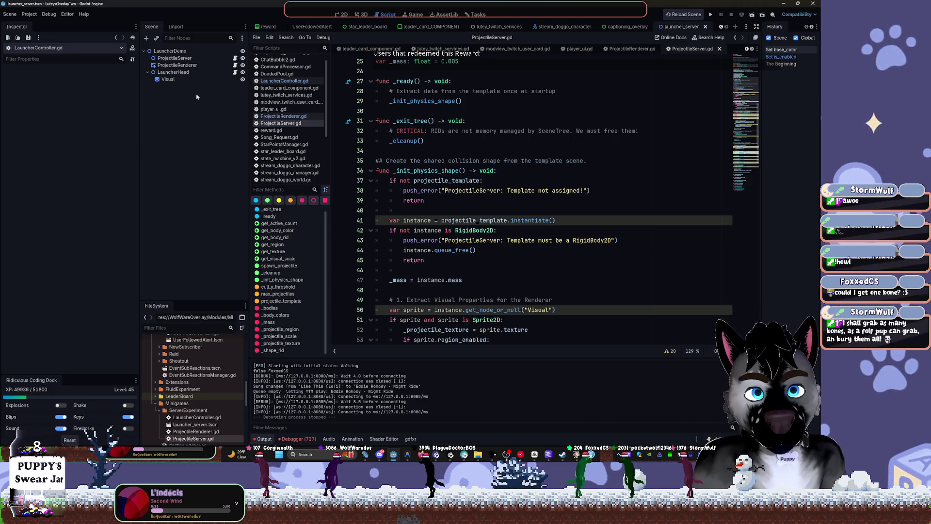
{"action": "left_click", "coordinate": [618, 27]}
{"action": "left_click", "coordinate": [368, 26]}
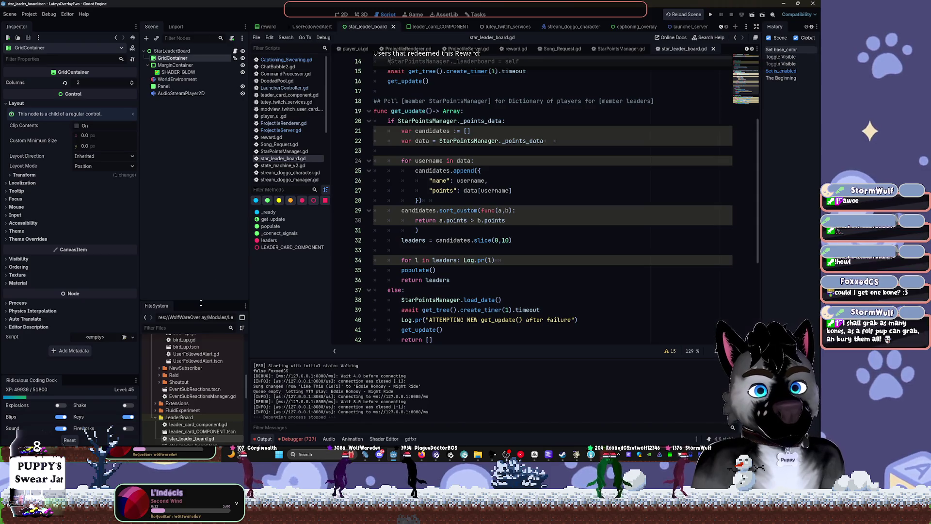
{"action": "left_click_drag", "start_coordinate": [195, 298], "coordinate": [195, 255]}
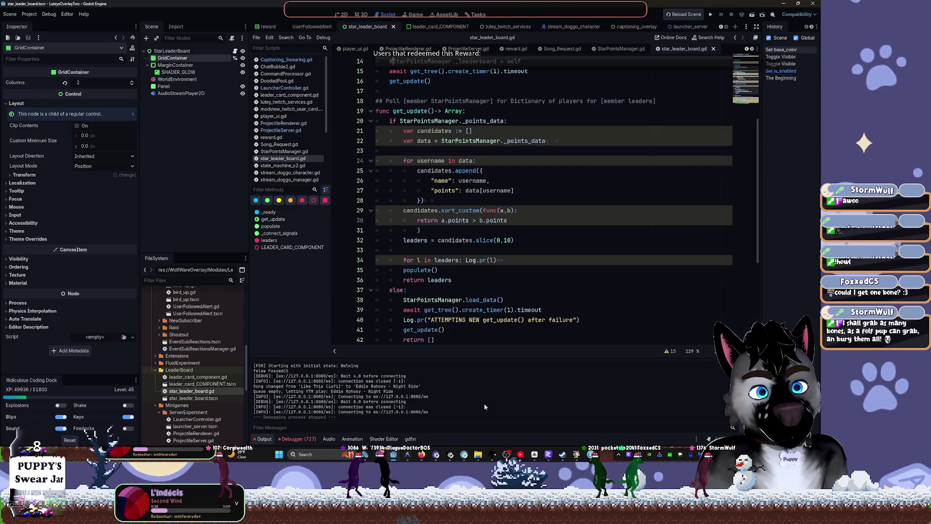
{"action": "key", "text": "alt+Tab"}
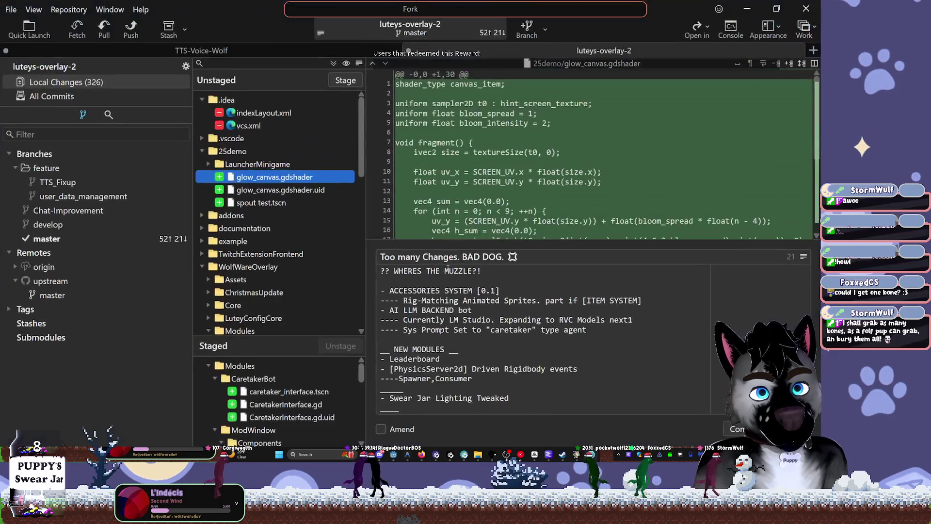
Review the changed addons folders, collapsing log, reload_current_scene and spout-gd and inspecting twitcher.
{"action": "left_click", "coordinate": [202, 167]}
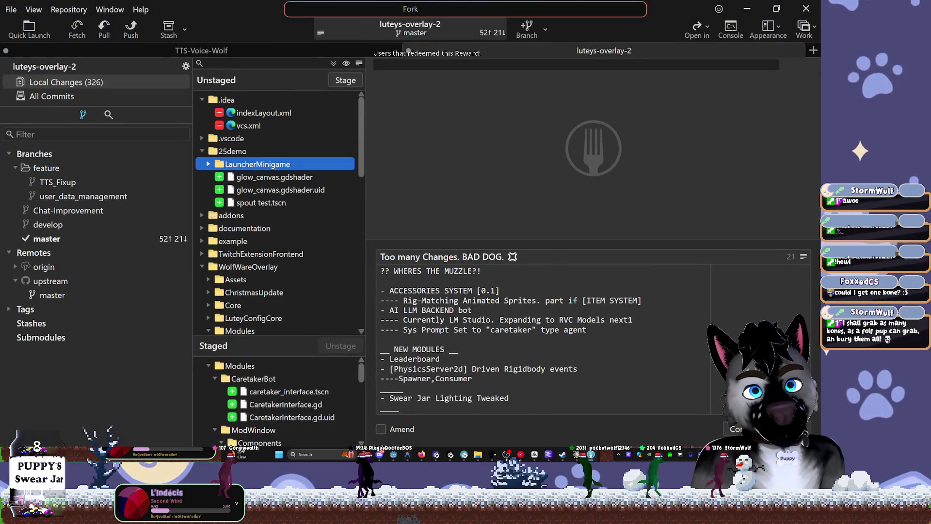
{"action": "left_click", "coordinate": [202, 216]}
{"action": "scroll", "coordinate": [199, 219], "scroll_direction": "down", "scroll_amount": 3}
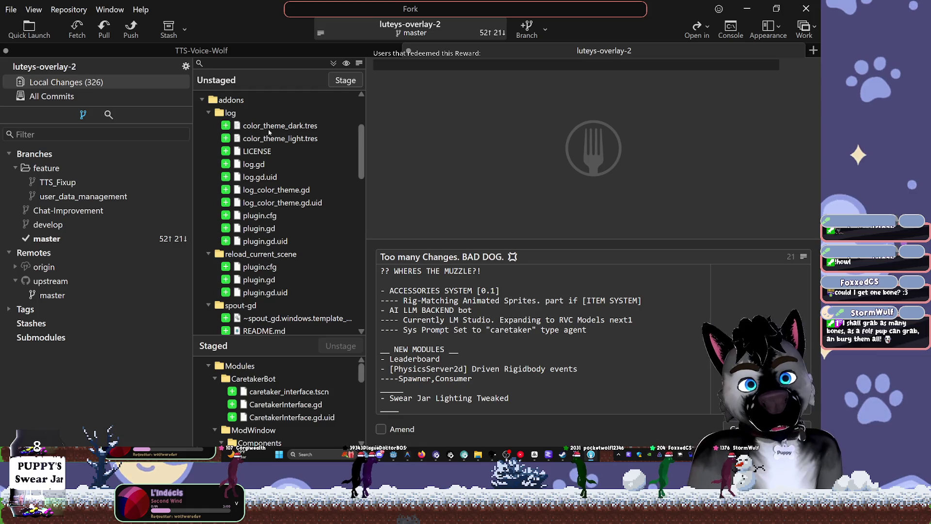
{"action": "left_click", "coordinate": [202, 100]}
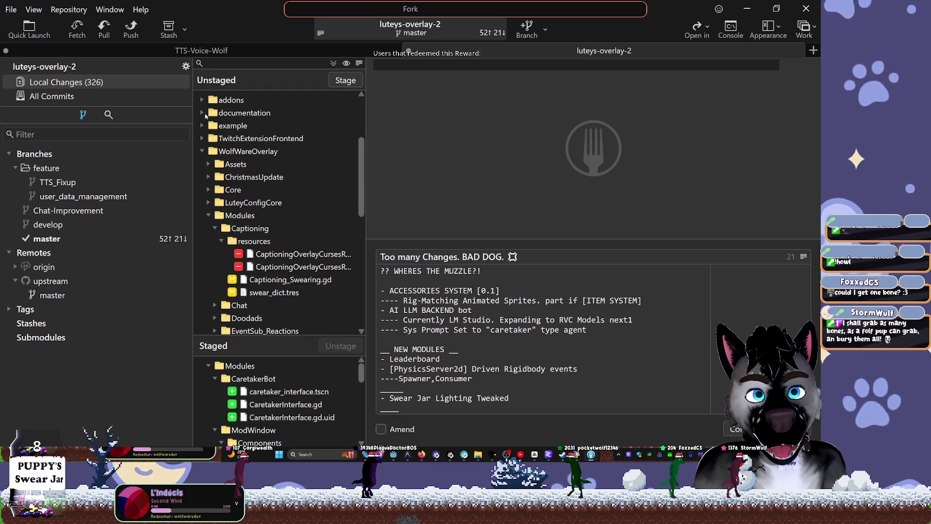
{"action": "left_click", "coordinate": [202, 100]}
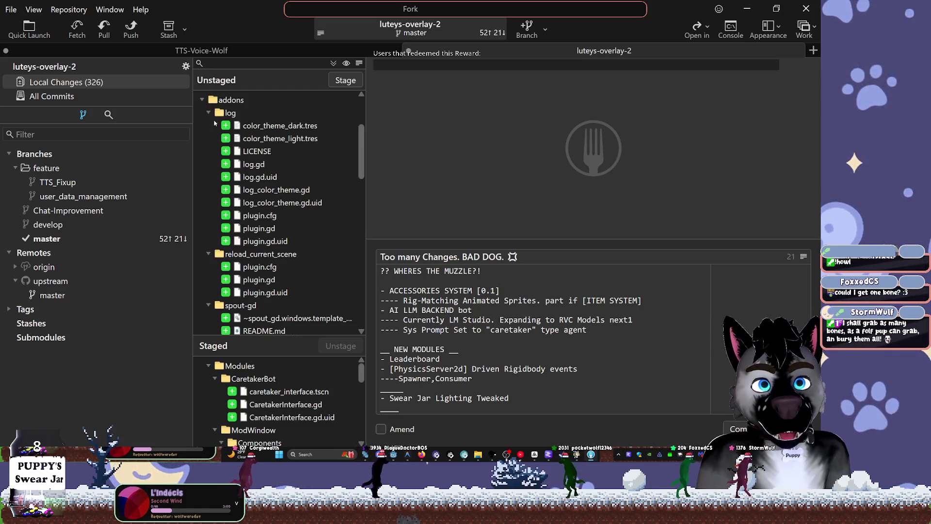
{"action": "left_click", "coordinate": [208, 113]}
{"action": "left_click", "coordinate": [208, 125]}
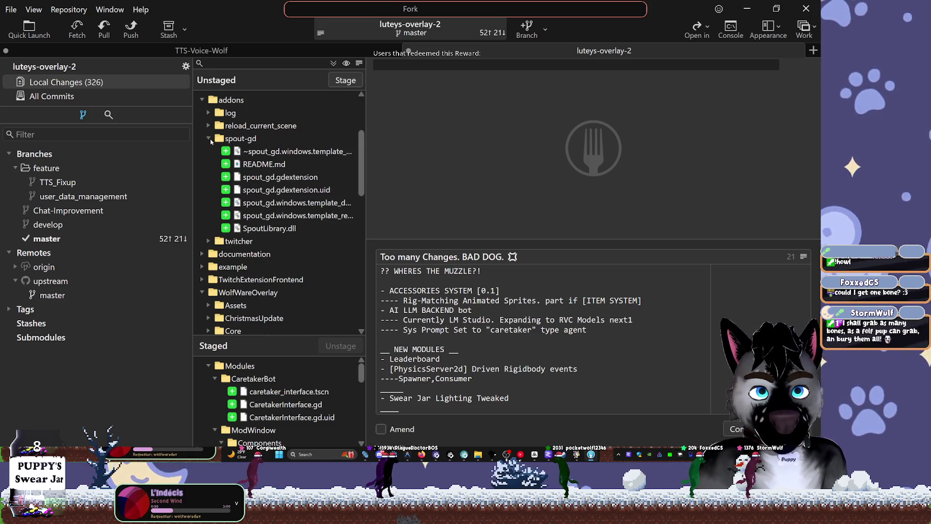
{"action": "left_click", "coordinate": [208, 139]}
{"action": "left_click", "coordinate": [208, 152]}
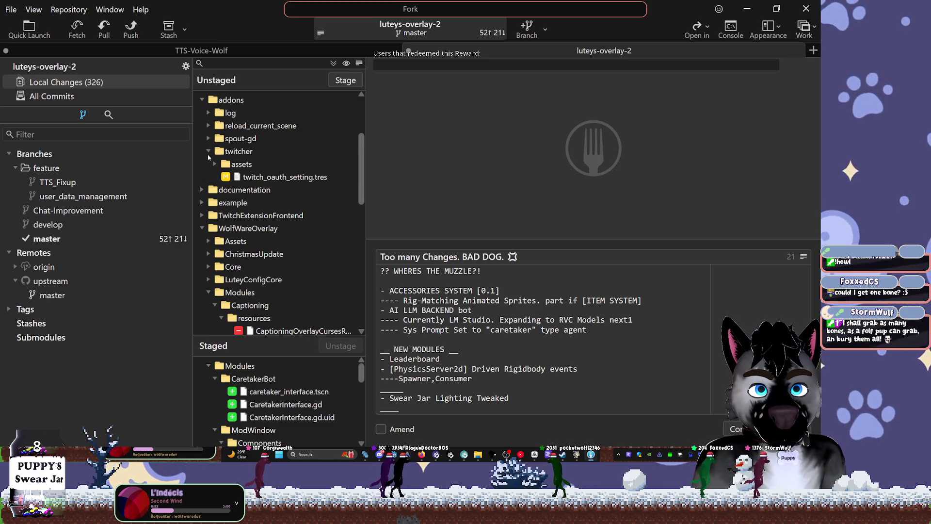
{"action": "left_click", "coordinate": [215, 164]}
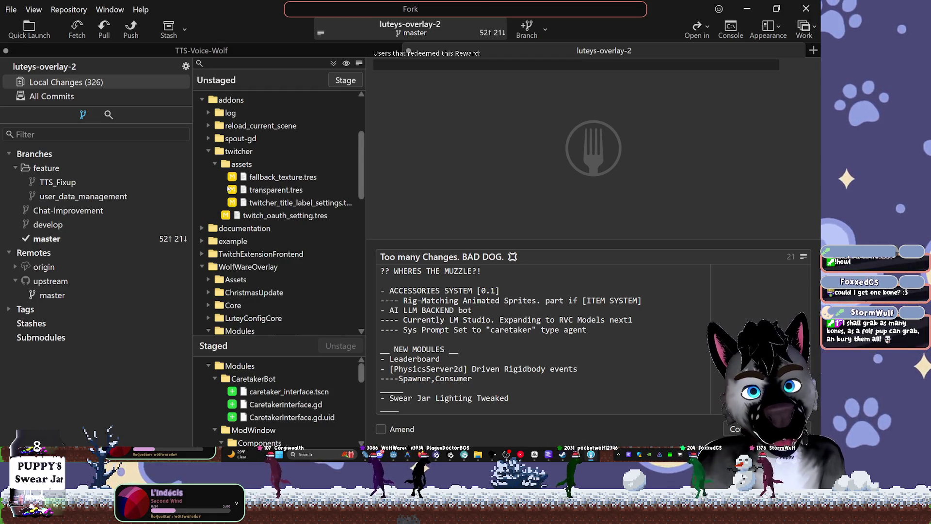
{"action": "left_click", "coordinate": [212, 151]}
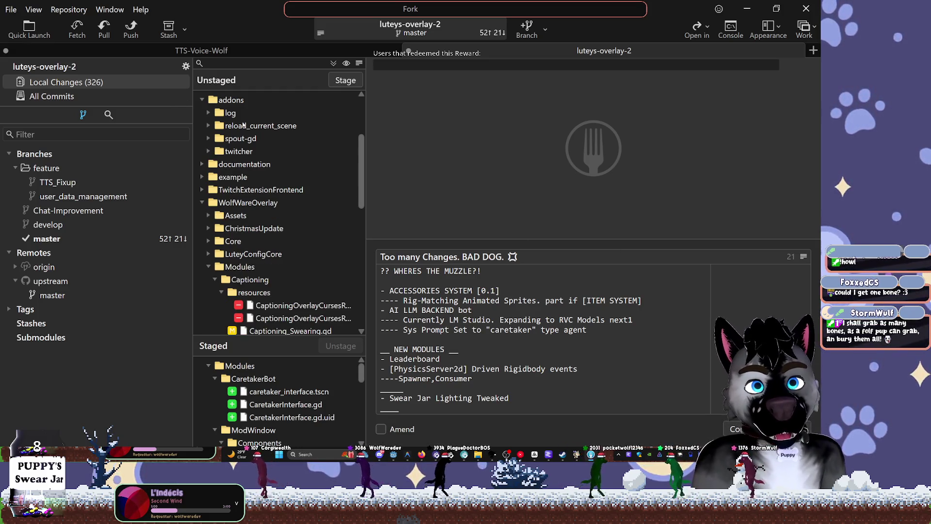
Stage the twitcher and log changes and commit them, leaving 154 local changes.
{"action": "key", "text": "Return"}
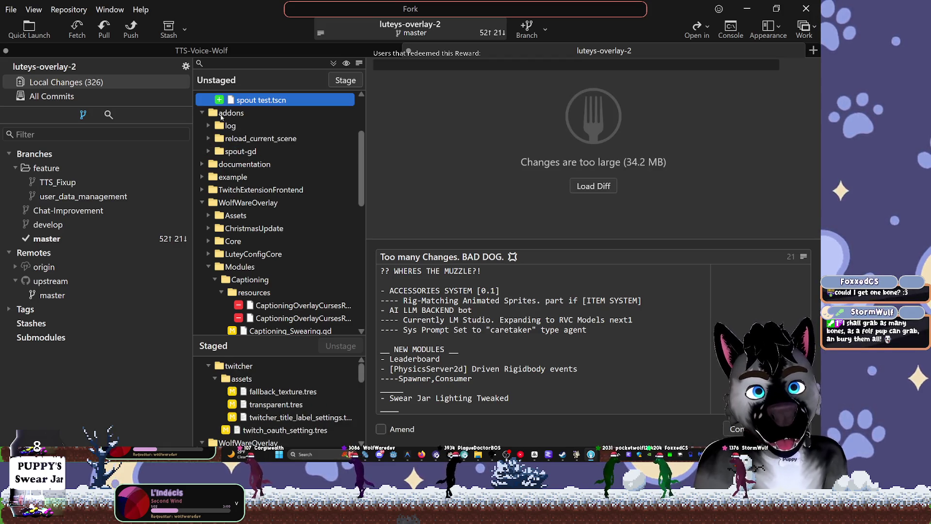
{"action": "key", "text": "Return"}
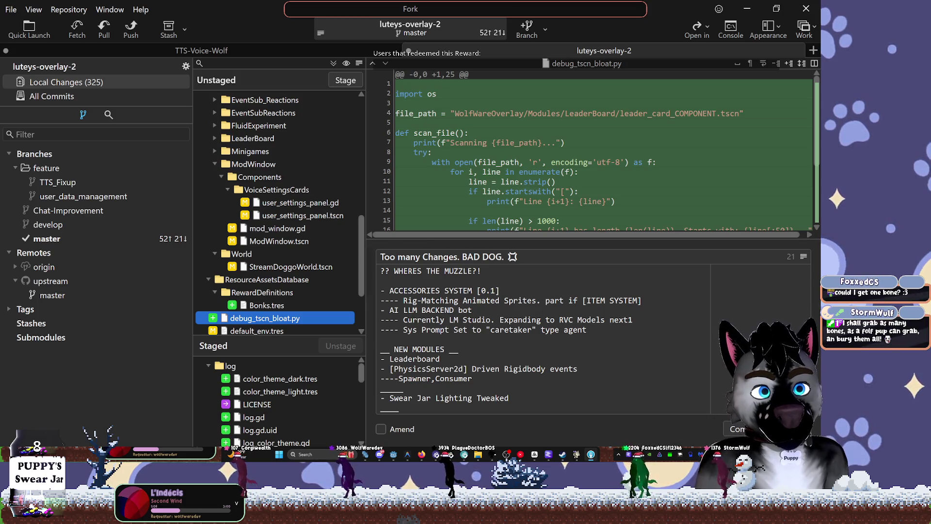
{"action": "key", "text": "ctrl+Return"}
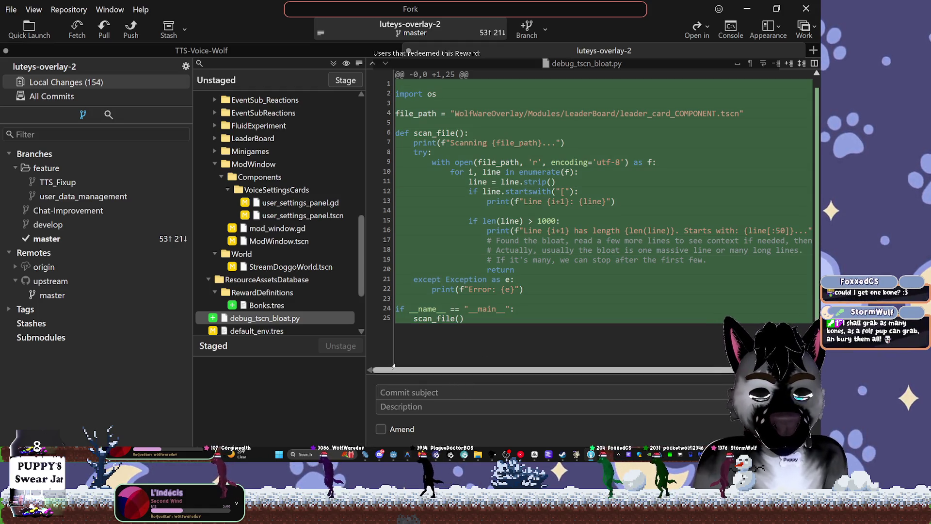
{"action": "mouse_move", "coordinate": [359, 240]}
{"action": "left_mouse_down"}
{"action": "mouse_move", "coordinate": [360, 311]}
{"action": "mouse_move", "coordinate": [361, 228]}
{"action": "left_mouse_up"}
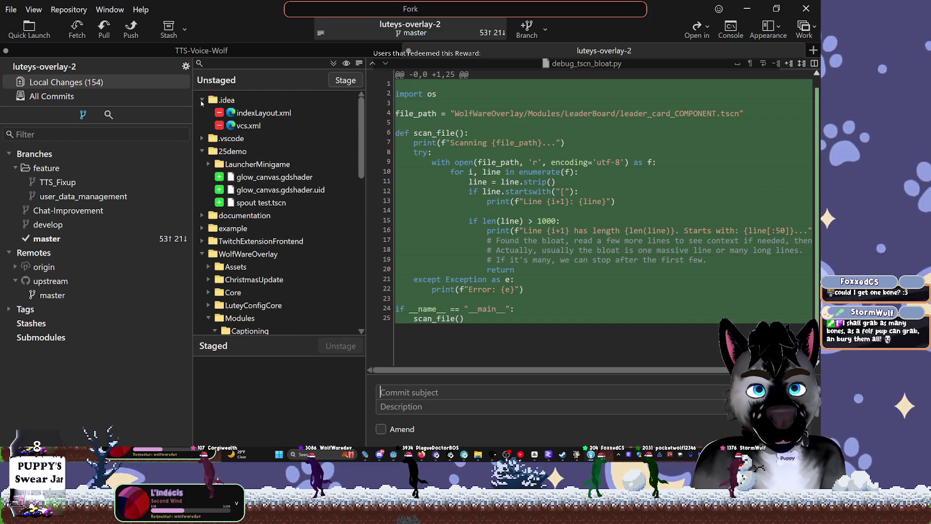
Add the .idea folder to .gitignore so its files are ignored.
{"action": "left_click", "coordinate": [202, 100]}
{"action": "right_click", "coordinate": [226, 102]}
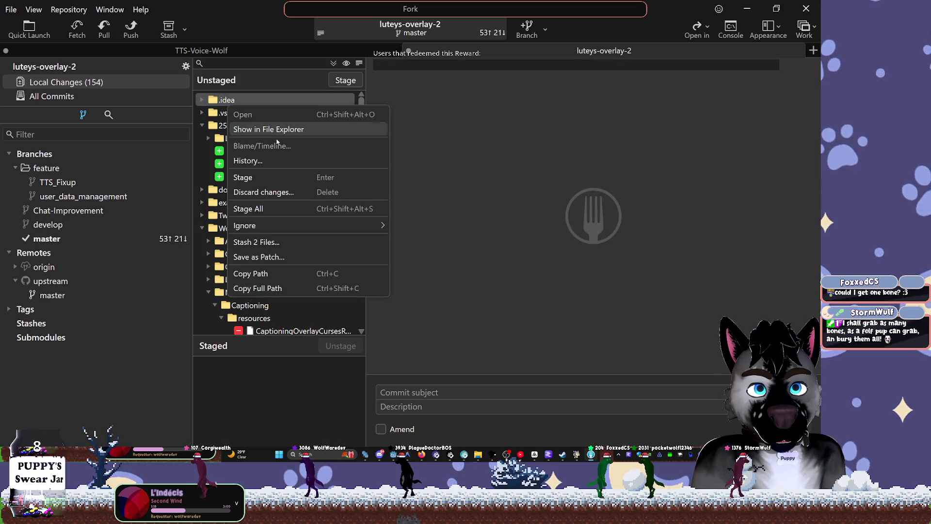
{"action": "mouse_move", "coordinate": [283, 228]}
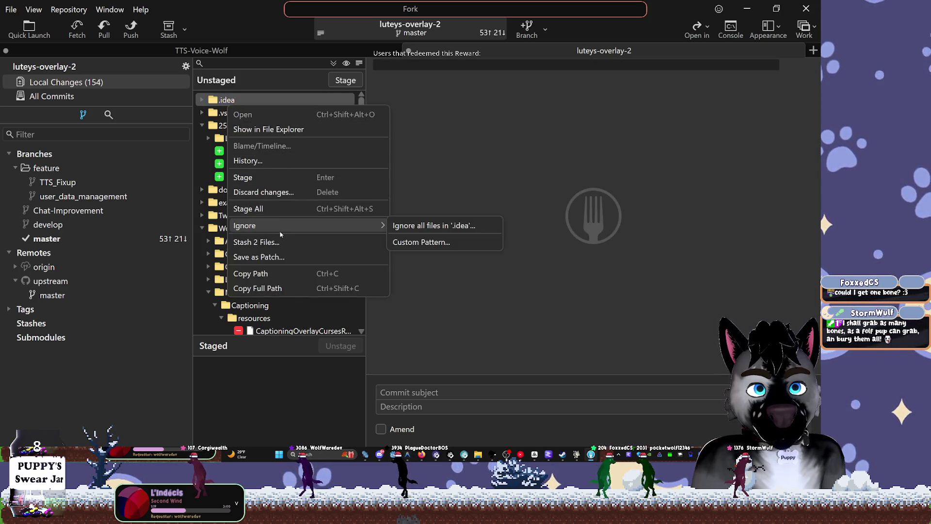
{"action": "left_click", "coordinate": [434, 227]}
{"action": "left_click", "coordinate": [529, 330]}
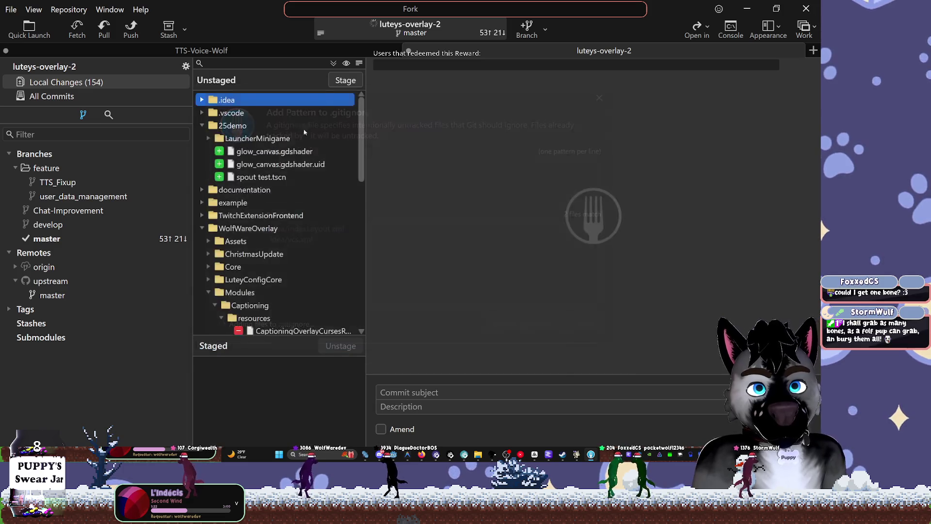
Add the .vscode folder to .gitignore as well.
{"action": "scroll", "coordinate": [274, 110], "scroll_direction": "up", "scroll_amount": 10}
{"action": "right_click", "coordinate": [247, 100]}
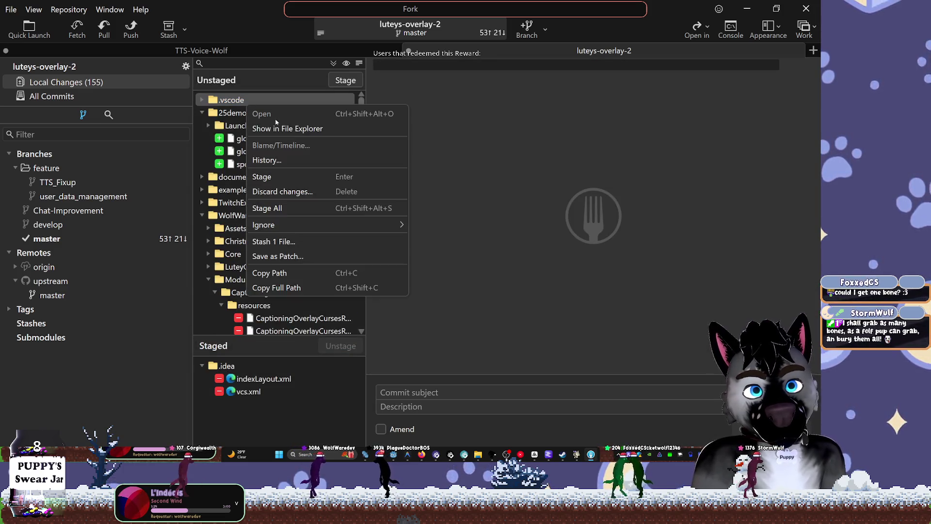
{"action": "mouse_move", "coordinate": [403, 224]}
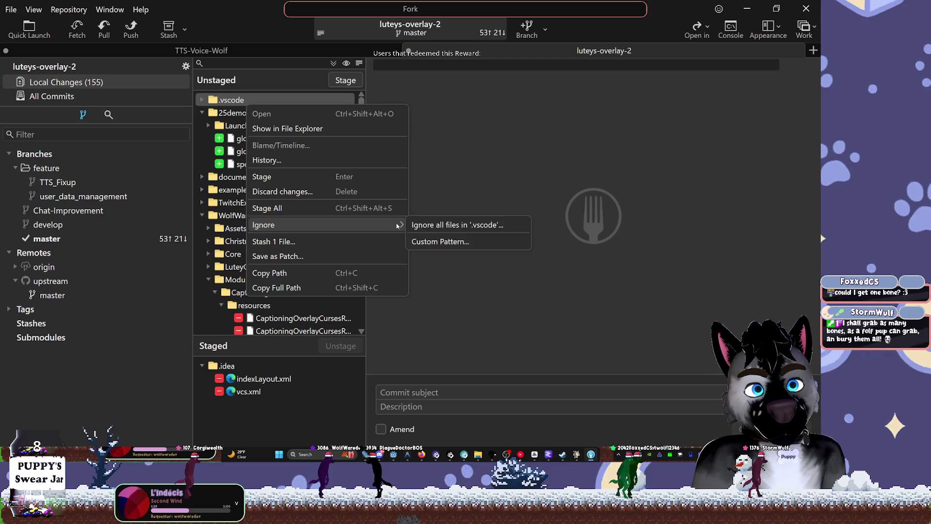
{"action": "left_click", "coordinate": [437, 228]}
{"action": "left_click", "coordinate": [530, 329]}
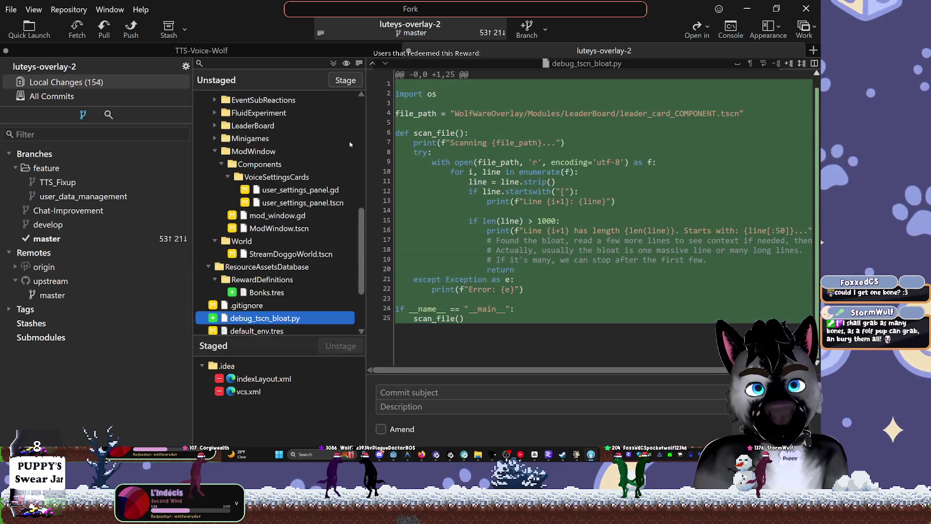
Check the documentation folder's changes and stage the whole documentation folder.
{"action": "scroll", "coordinate": [283, 135], "scroll_direction": "up", "scroll_amount": 10}
{"action": "scroll", "coordinate": [284, 135], "scroll_direction": "up", "scroll_amount": 2}
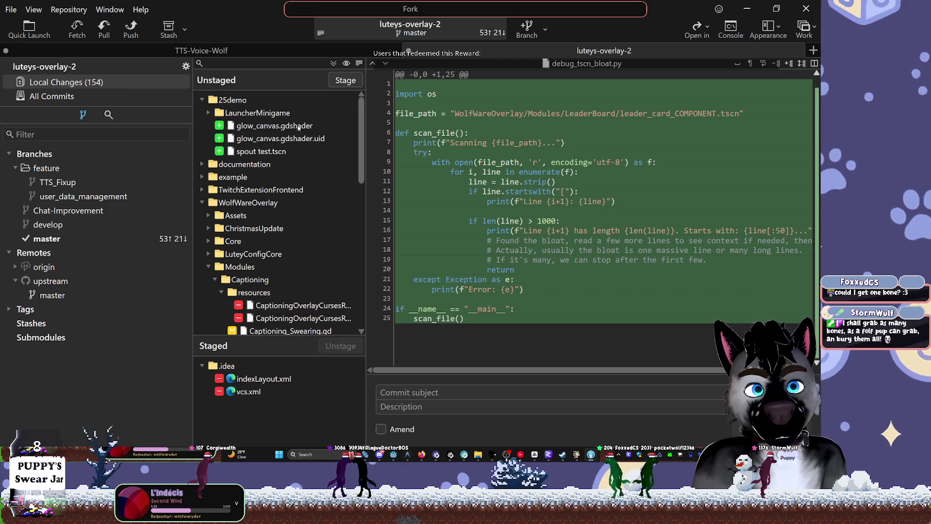
{"action": "left_click", "coordinate": [203, 101]}
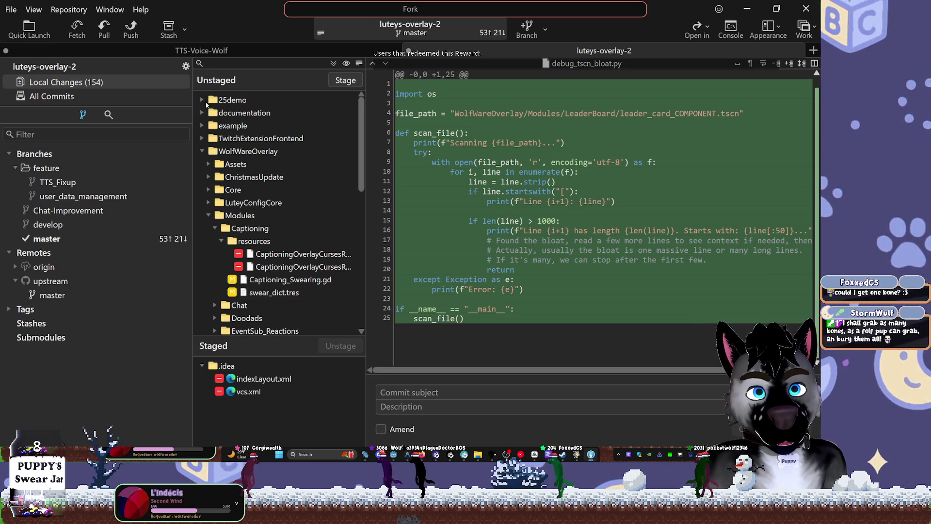
{"action": "left_click", "coordinate": [201, 113]}
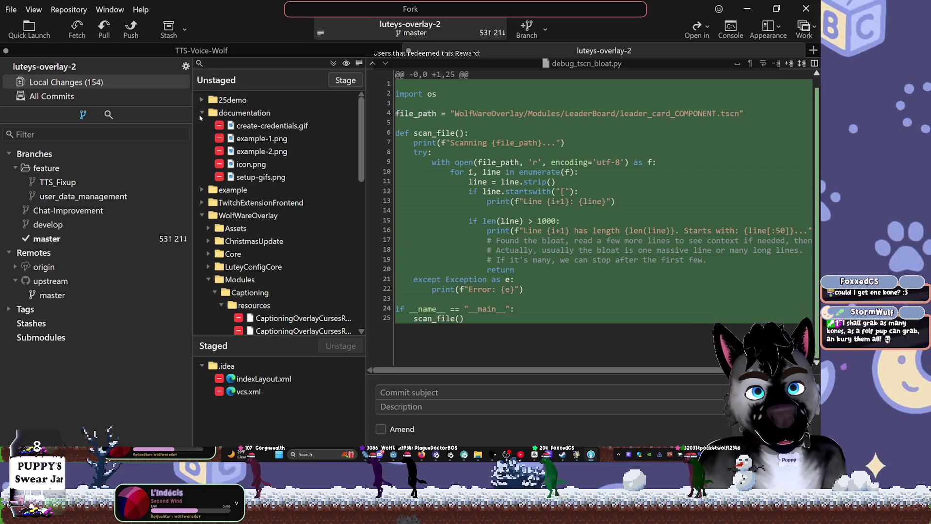
{"action": "left_click", "coordinate": [202, 113]}
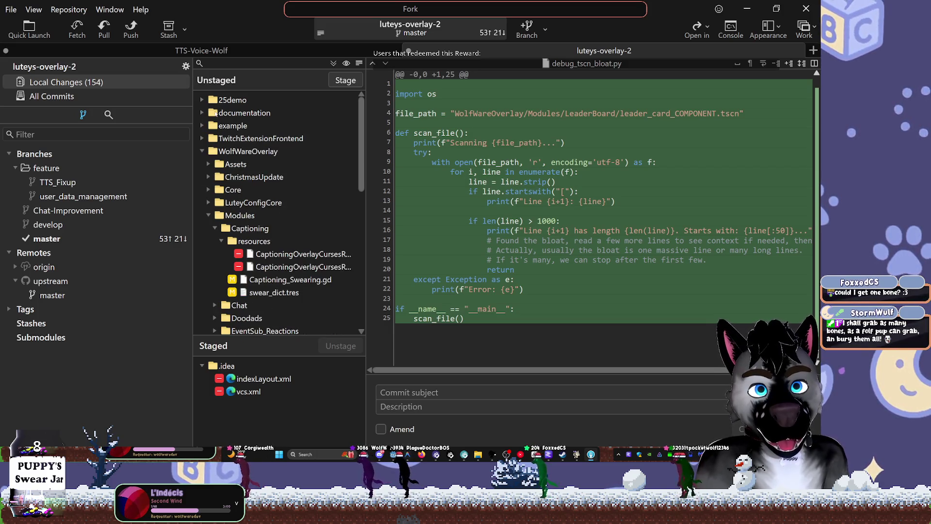
{"action": "left_click", "coordinate": [244, 113]}
{"action": "key", "text": "Return"}
Preview the removed TwitchExtensionFrontend Alphakind.ttf font, then bring up the 2026-v2.0.7 build folder in Explorer.
{"action": "scroll", "coordinate": [271, 214], "scroll_direction": "up", "scroll_amount": 5}
{"action": "scroll", "coordinate": [271, 214], "scroll_direction": "up", "scroll_amount": 3}
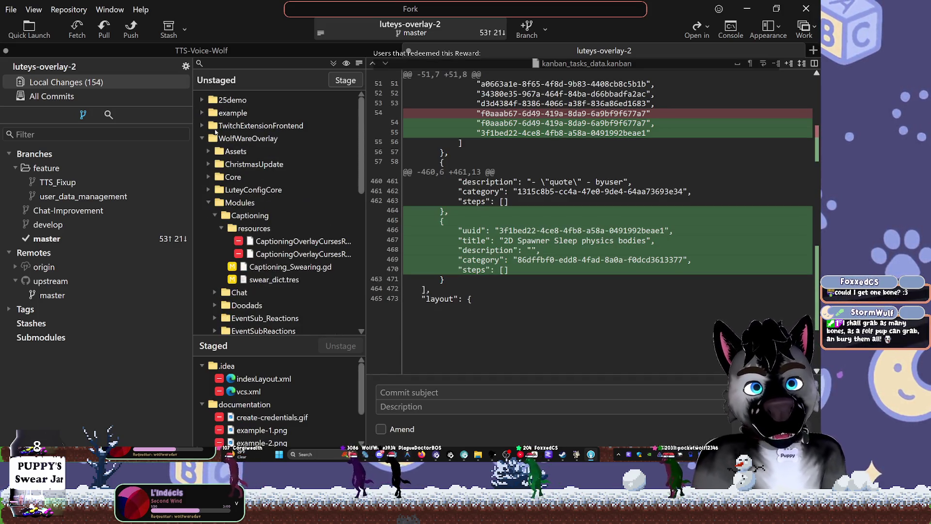
{"action": "left_click", "coordinate": [202, 113]}
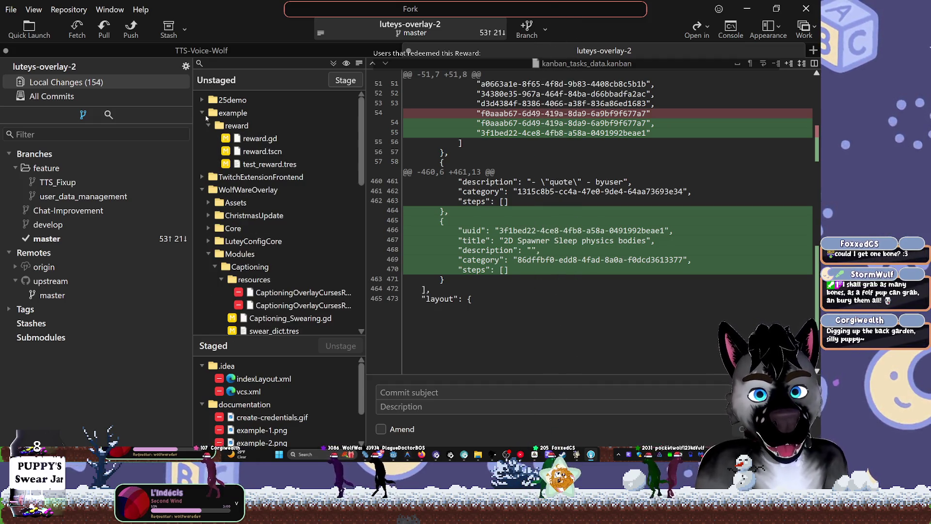
{"action": "left_click", "coordinate": [202, 113]}
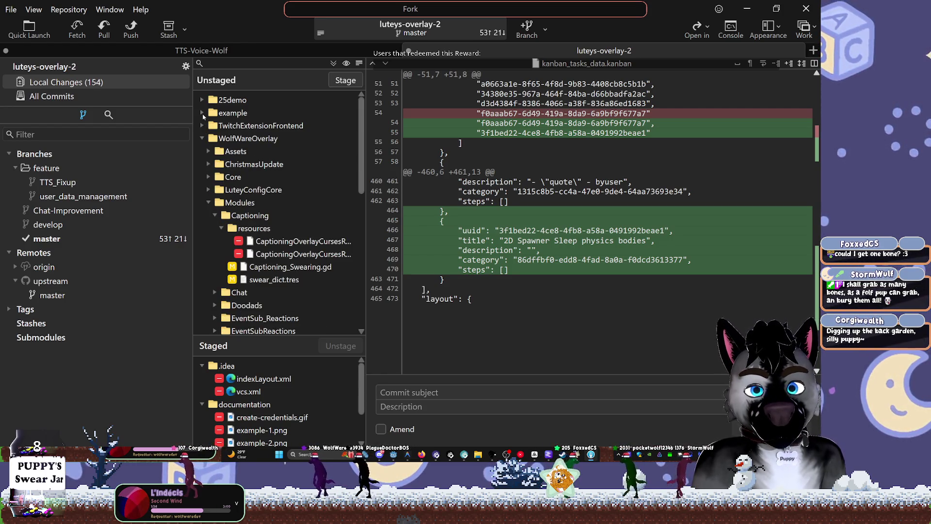
{"action": "left_click", "coordinate": [202, 126]}
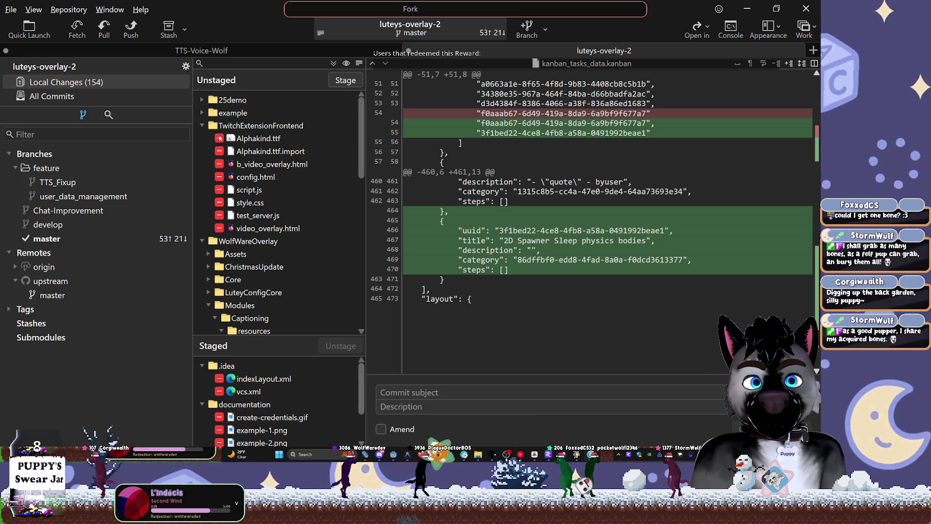
{"action": "left_click", "coordinate": [223, 132]}
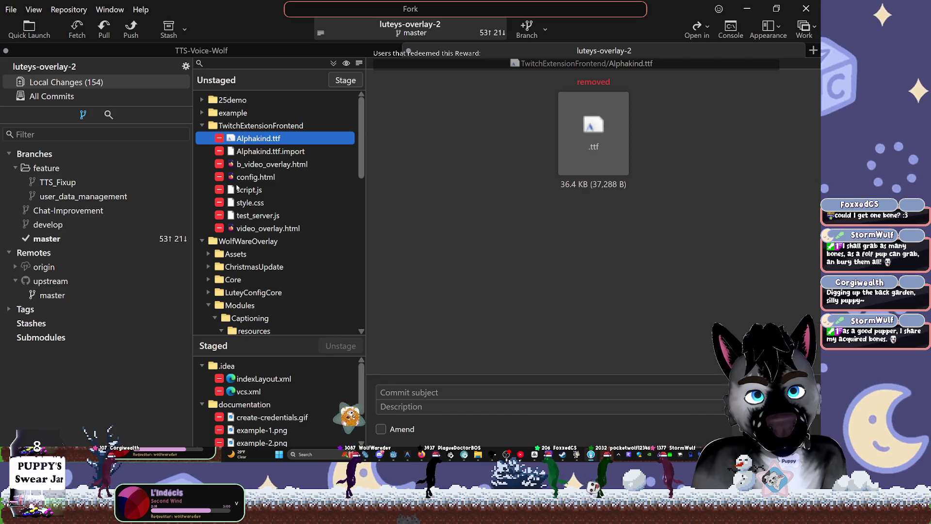
{"action": "left_click", "coordinate": [226, 126]}
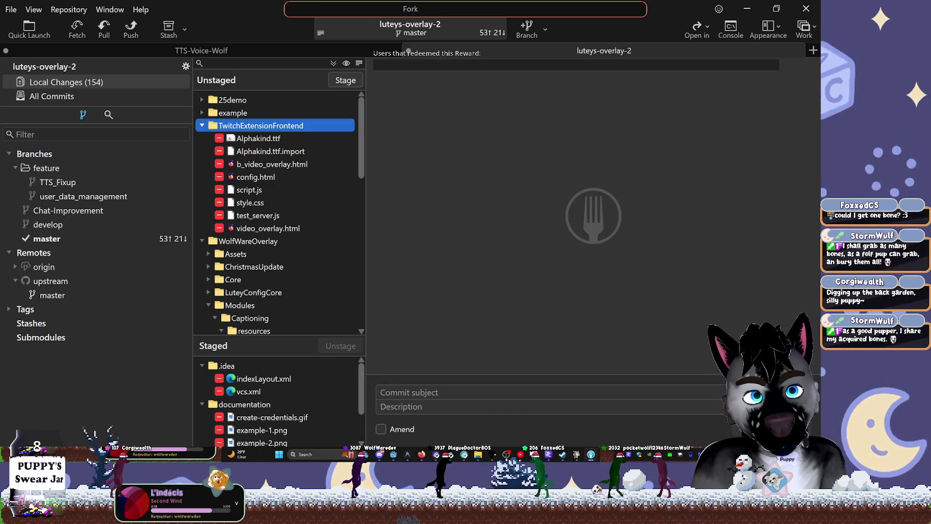
{"action": "mouse_move", "coordinate": [478, 457]}
{"action": "left_click", "coordinate": [513, 422]}
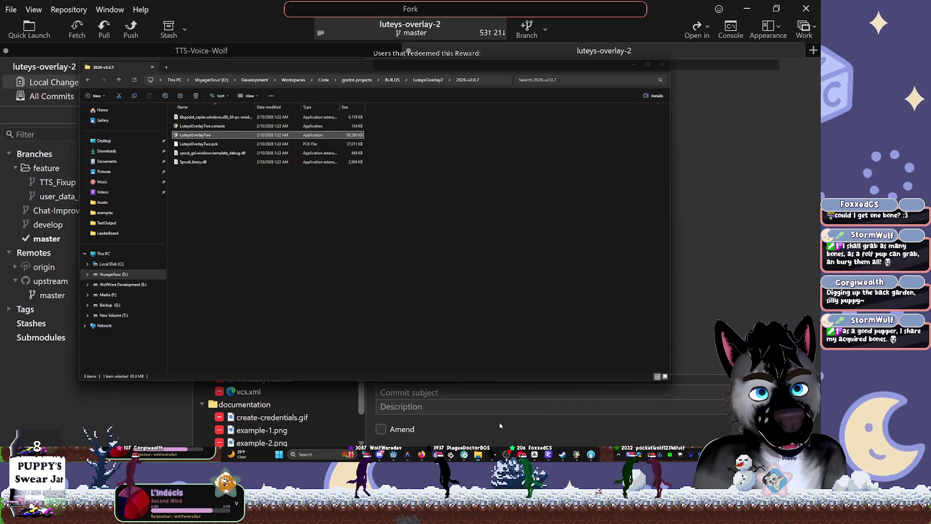
Go up from the 2026-v2.0.7 build folder to godot-projects, then close it and the LuteysOverlayTwo app data window.
{"action": "left_click", "coordinate": [481, 456]}
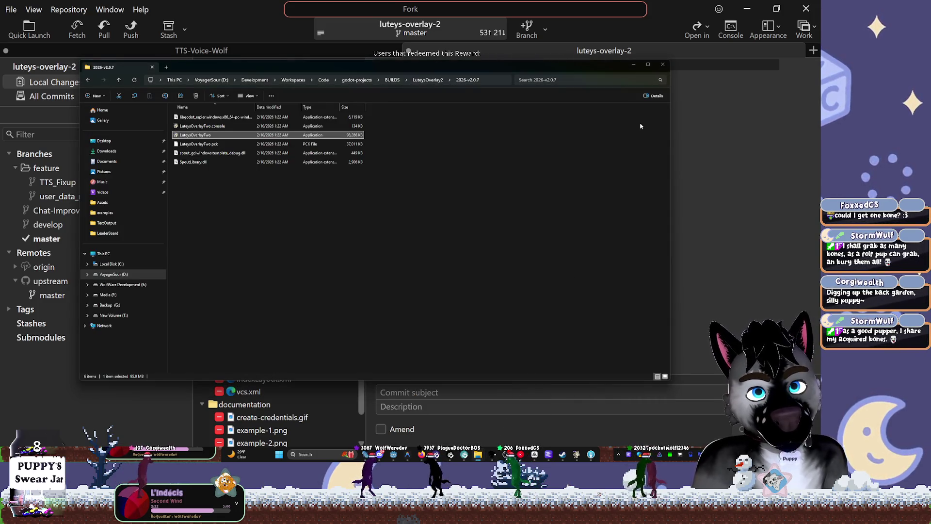
{"action": "left_click", "coordinate": [358, 81]}
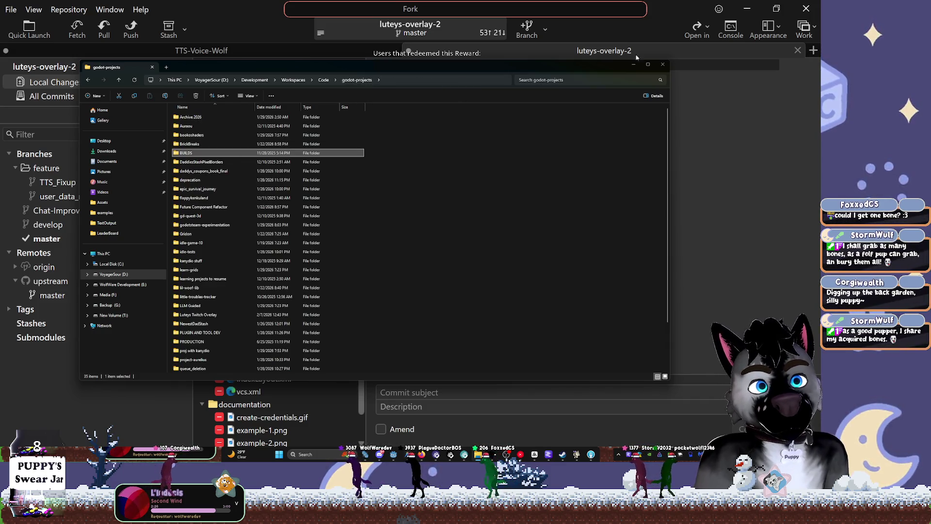
{"action": "left_click", "coordinate": [663, 64]}
{"action": "left_click", "coordinate": [477, 455]}
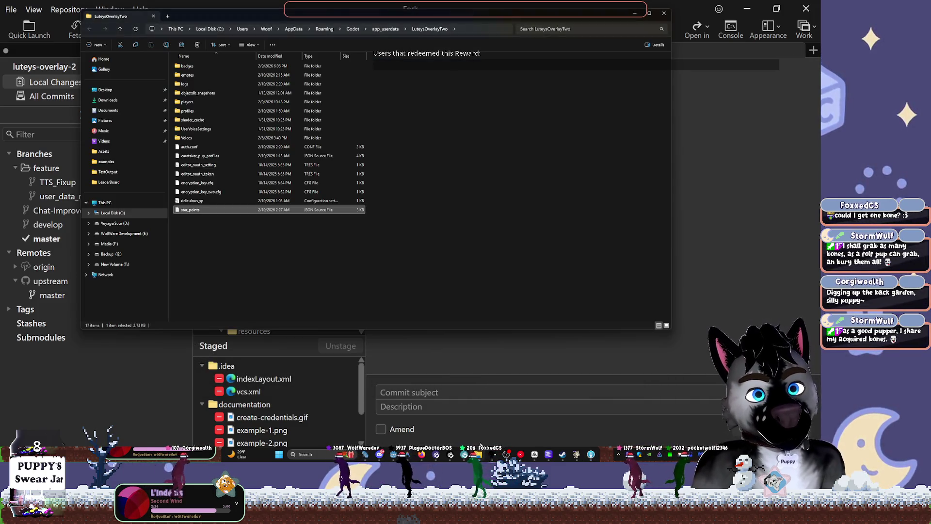
{"action": "left_click", "coordinate": [664, 14]}
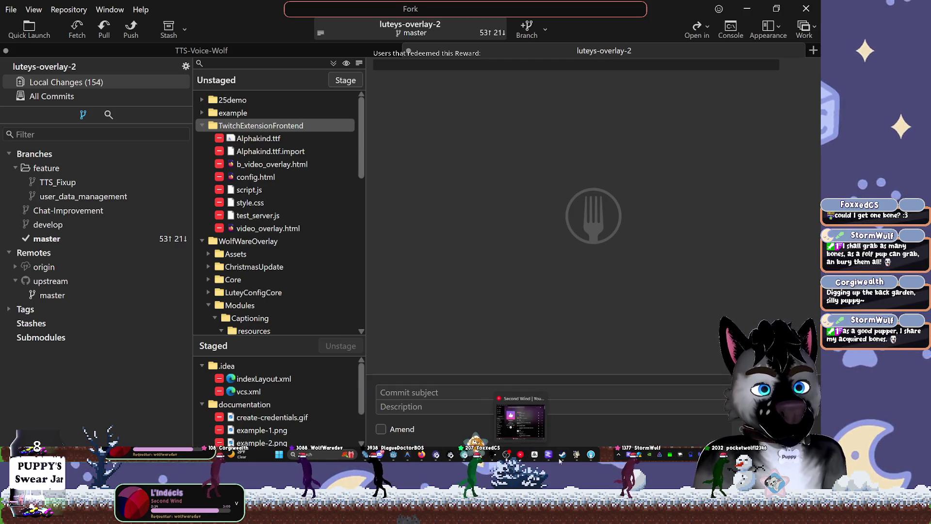
Scroll to the end of Fork's Staged list, then switch to the Godot editor.
{"action": "mouse_move", "coordinate": [555, 460]}
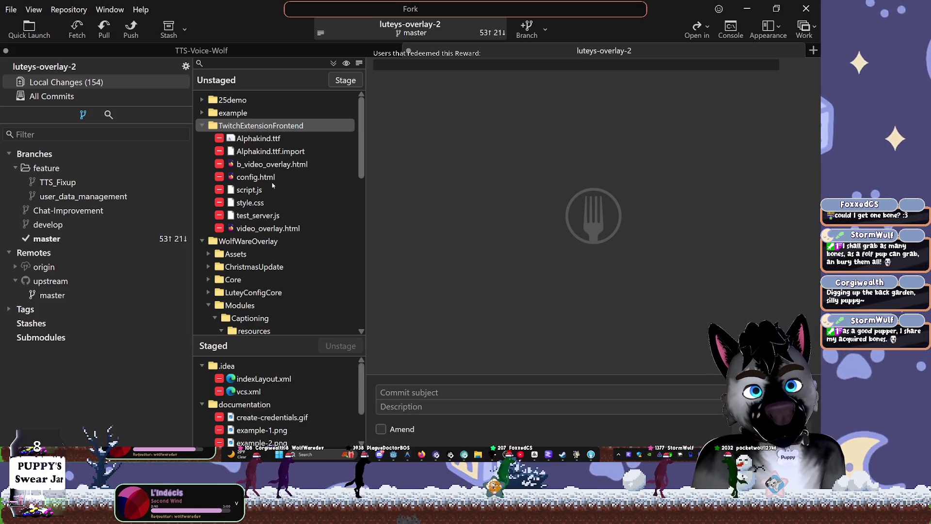
{"action": "scroll", "coordinate": [252, 427], "scroll_direction": "down", "scroll_amount": 2}
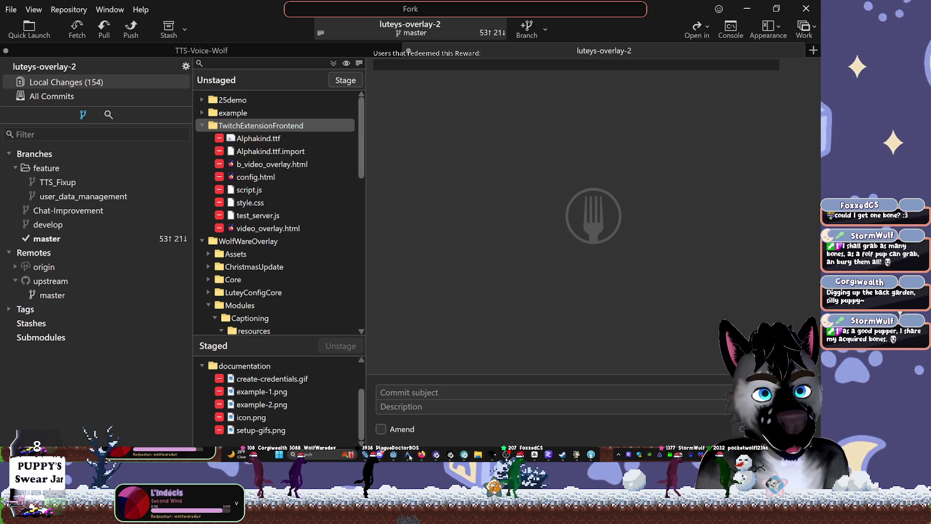
{"action": "left_click", "coordinate": [539, 454]}
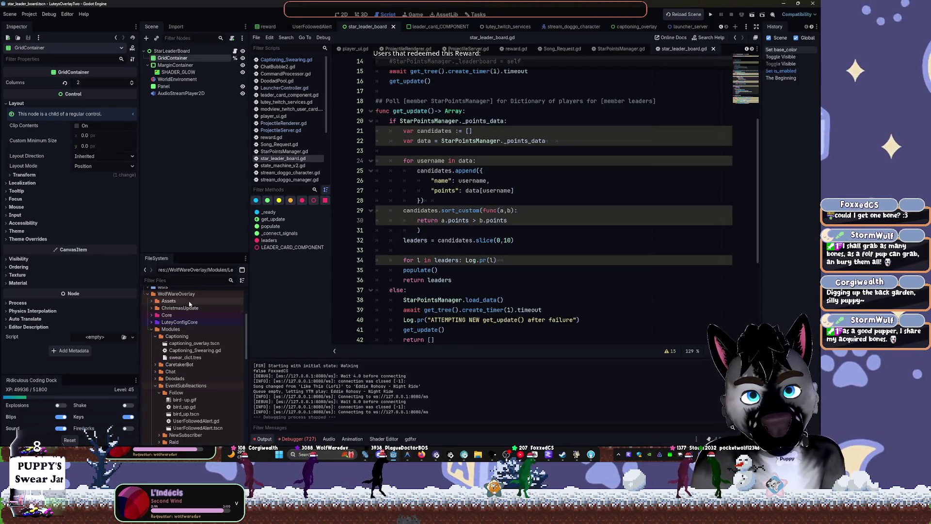
Open the WolfWareOverlay folder in File Explorer and go up to godot-projects.
{"action": "right_click", "coordinate": [187, 294]}
{"action": "left_click", "coordinate": [207, 409]}
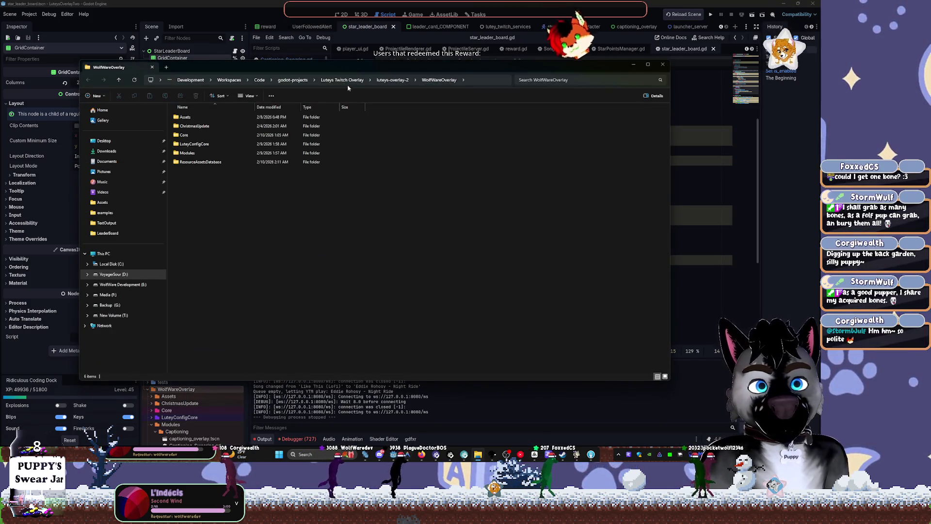
{"action": "left_click", "coordinate": [293, 80]}
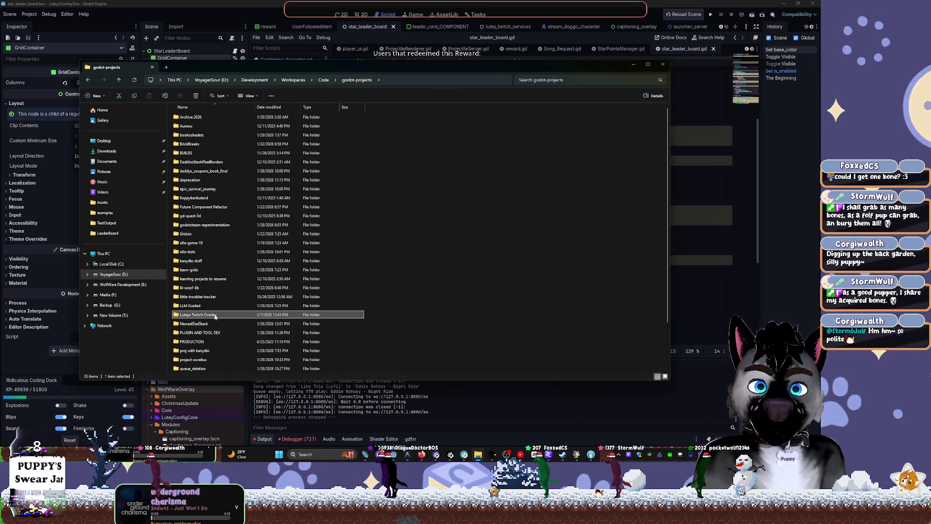
Browse into the Luteys Twitch Overlay folder and back, then bring the Godot script editor forward.
{"action": "left_click", "coordinate": [215, 316]}
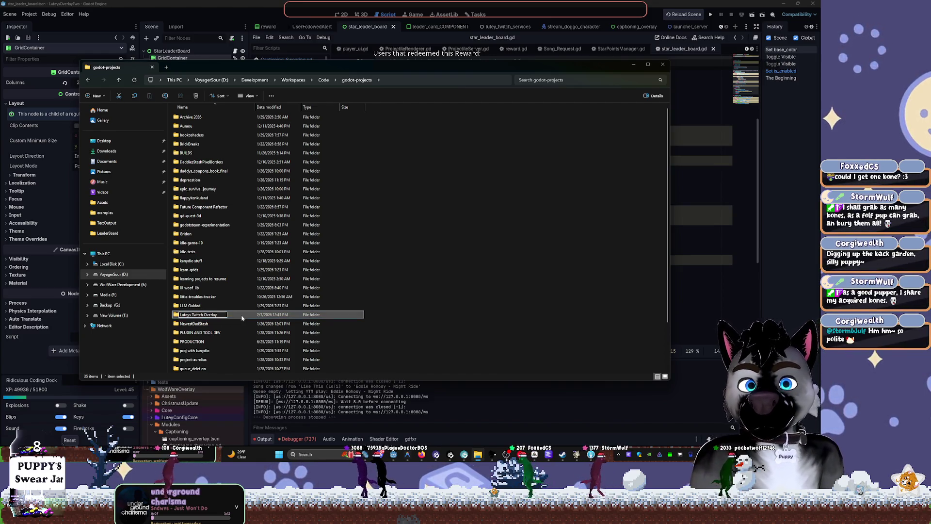
{"action": "double_click", "coordinate": [242, 316]}
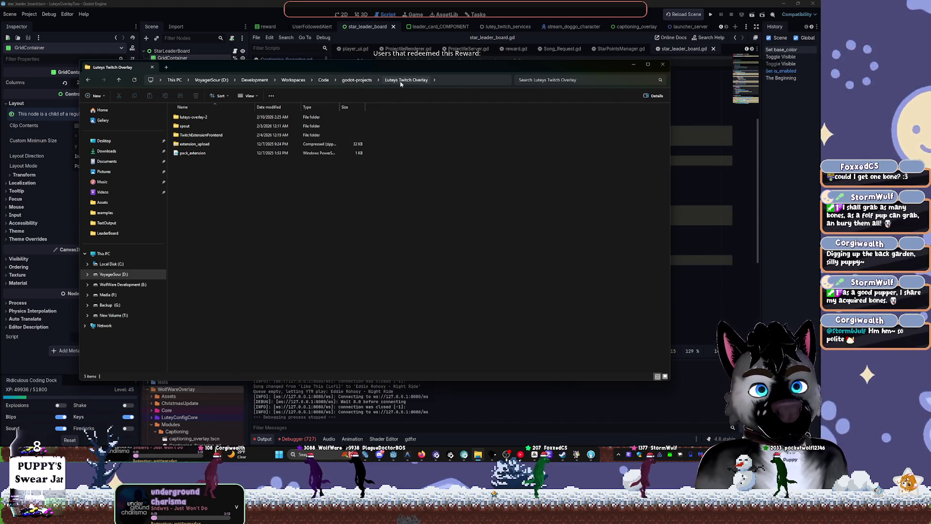
{"action": "left_click", "coordinate": [357, 80]}
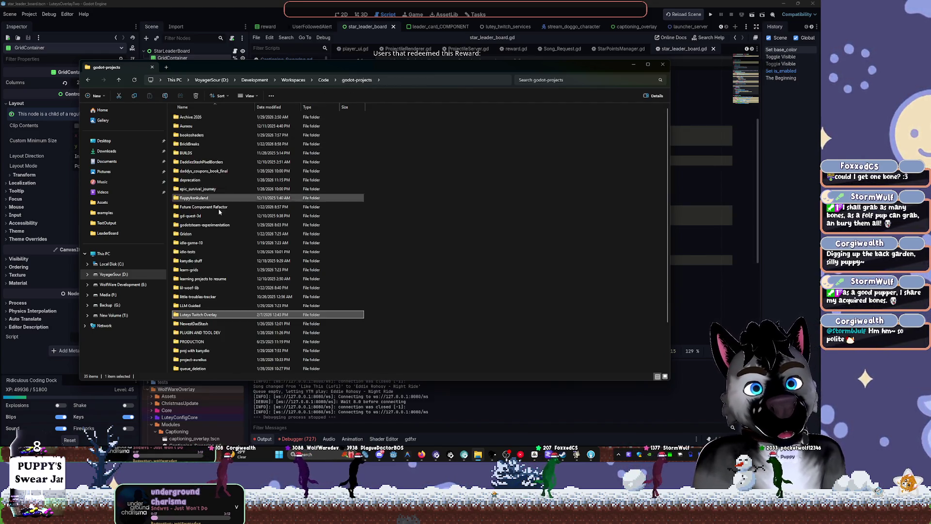
{"action": "key", "text": "alt+Left"}
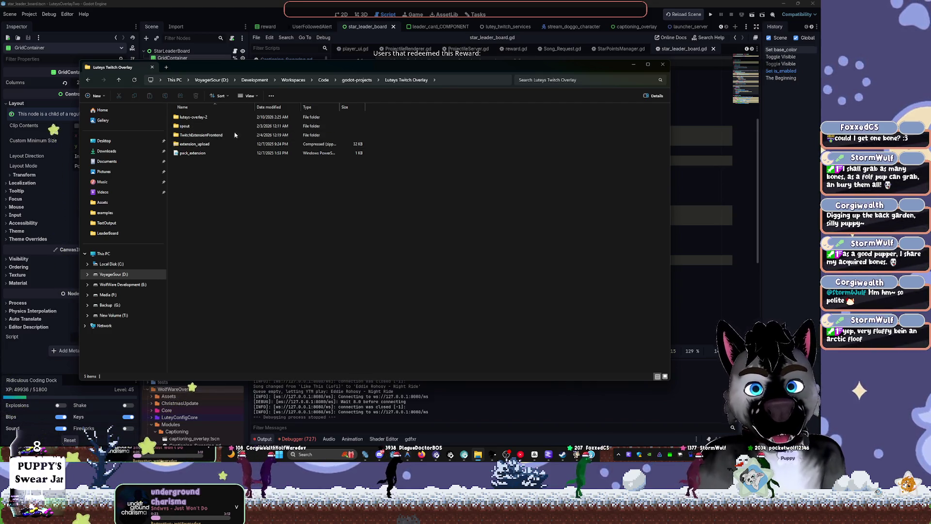
{"action": "left_click", "coordinate": [354, 80]}
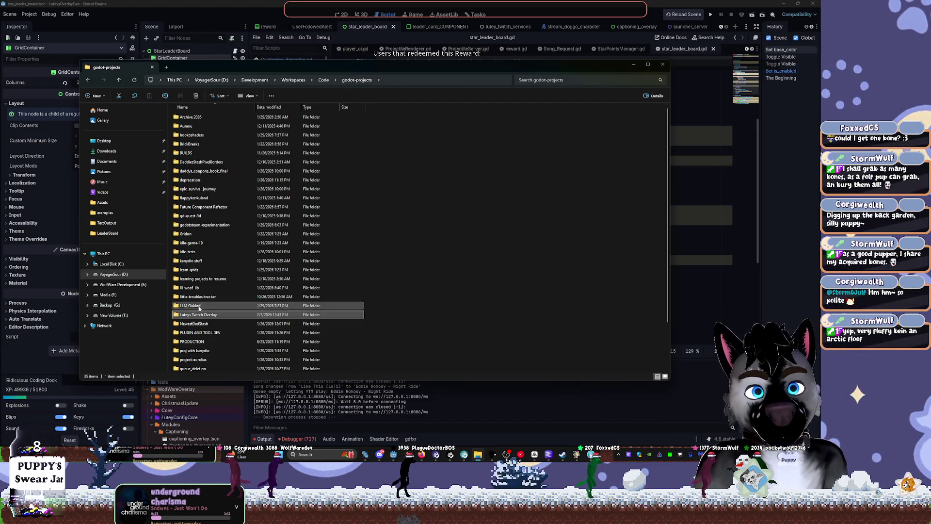
{"action": "double_click", "coordinate": [236, 313]}
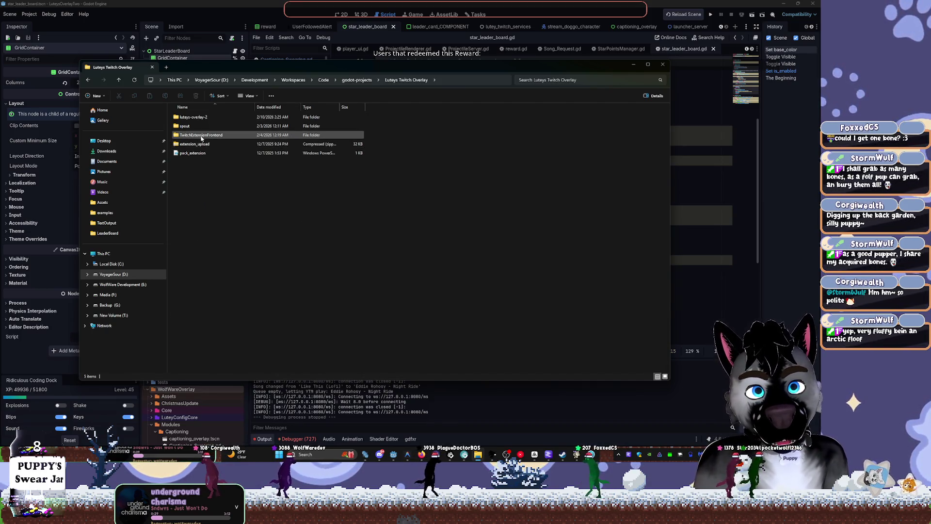
{"action": "left_click", "coordinate": [464, 21]}
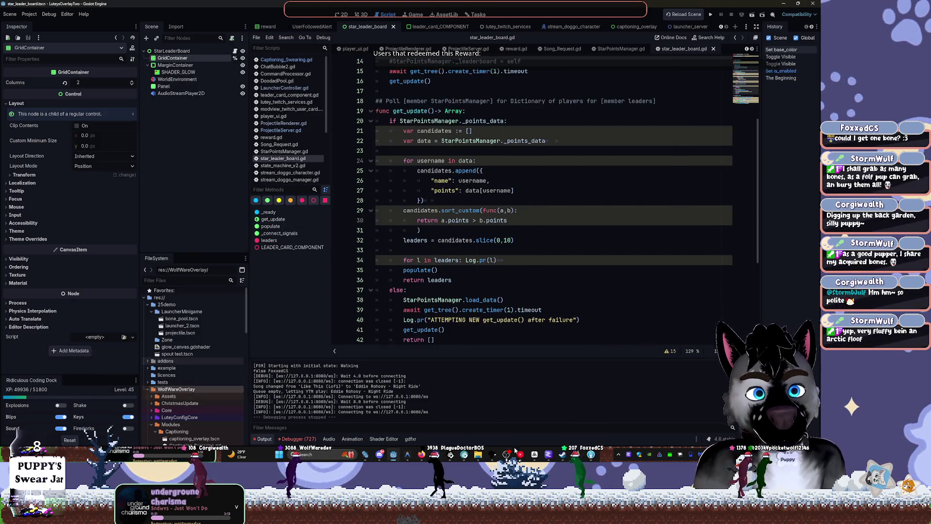
In Fork, check the woop_sfx.sfxr.import diff and expand the Assets folder of unstaged changes.
{"action": "left_click", "coordinate": [591, 456]}
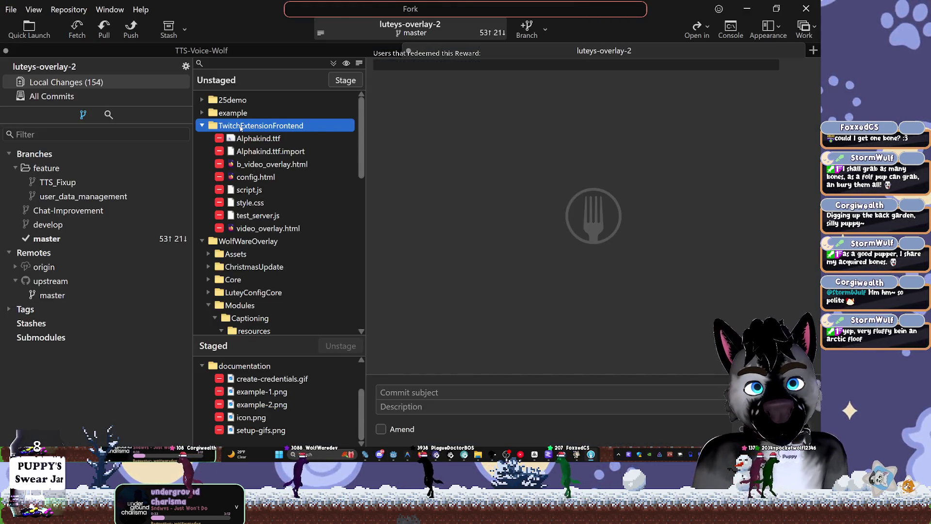
{"action": "scroll", "coordinate": [314, 237], "scroll_direction": "up", "scroll_amount": 10}
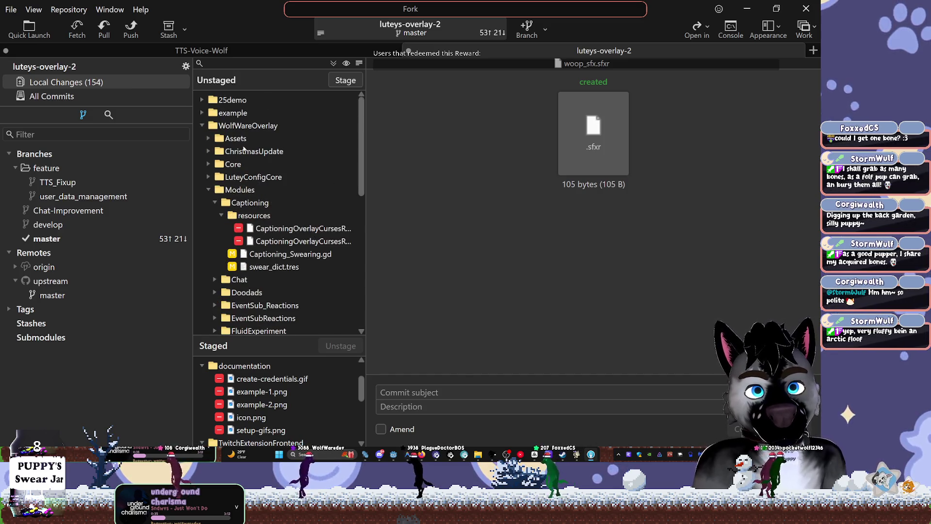
{"action": "left_click", "coordinate": [208, 138]}
{"action": "key", "text": "Down"}
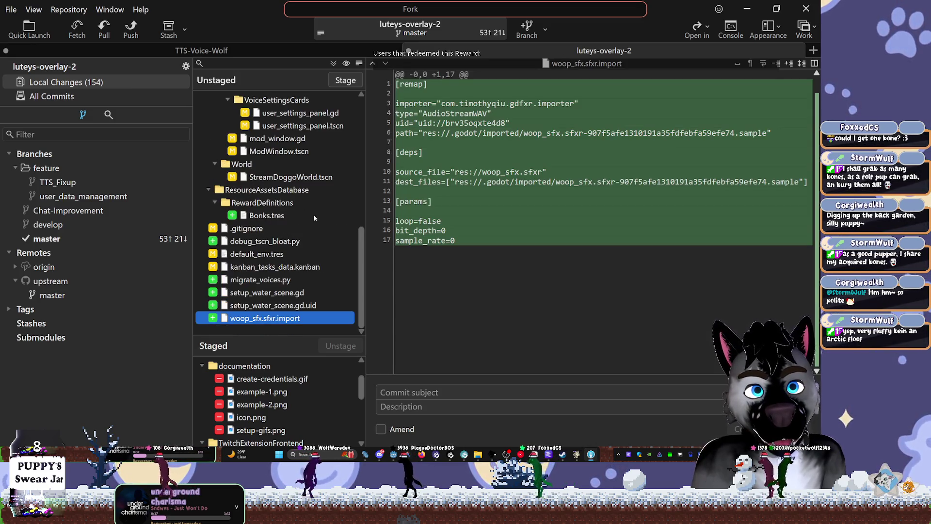
{"action": "scroll", "coordinate": [361, 265], "scroll_direction": "up", "scroll_amount": 1}
{"action": "left_click_drag", "start_coordinate": [367, 265], "coordinate": [368, 264]}
{"action": "scroll", "coordinate": [359, 204], "scroll_direction": "up", "scroll_amount": 10}
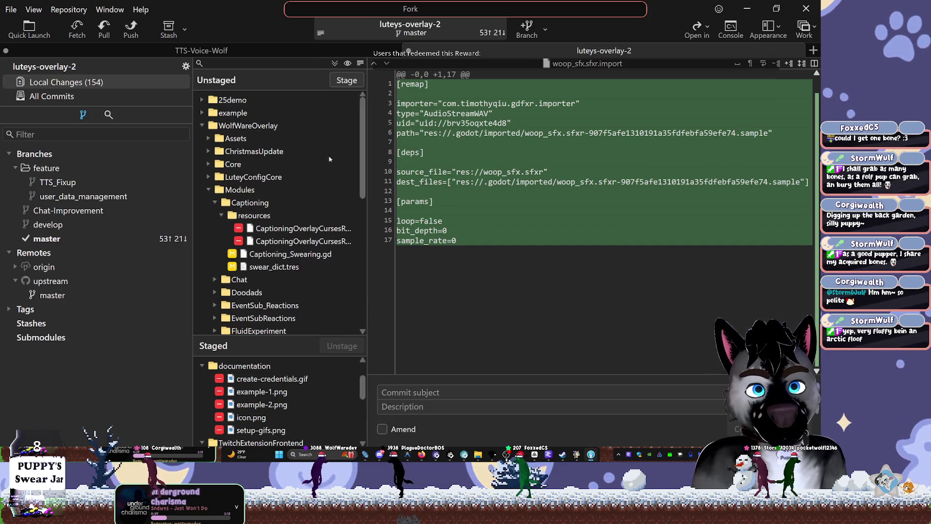
{"action": "left_click", "coordinate": [208, 138]}
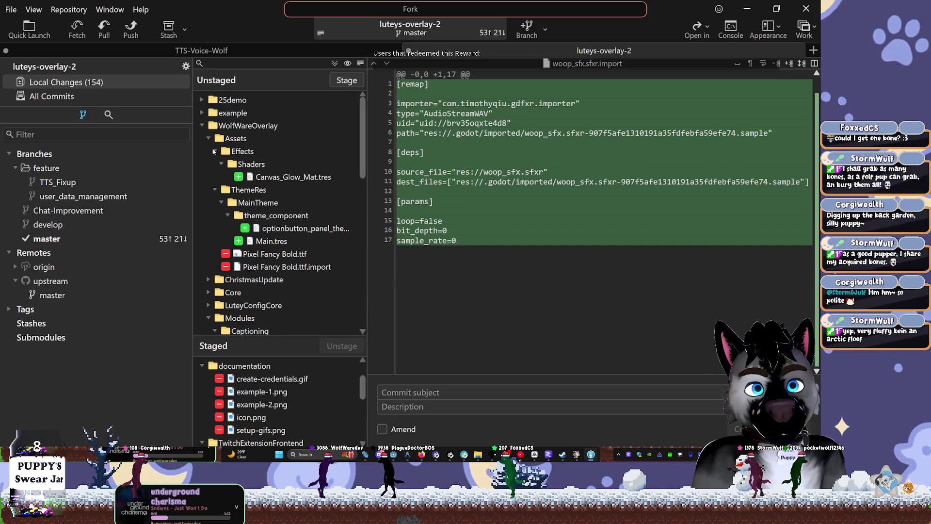
Stage Canvas_Glow_Mat.tres, the ThemeRes theme files and the Pixel Fancy Bold font files.
{"action": "double_click", "coordinate": [255, 177]}
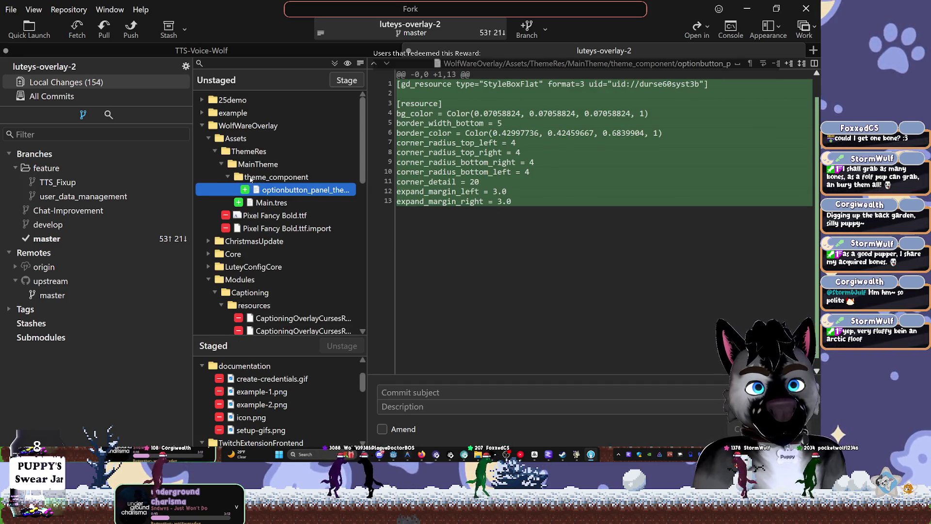
{"action": "double_click", "coordinate": [232, 152]}
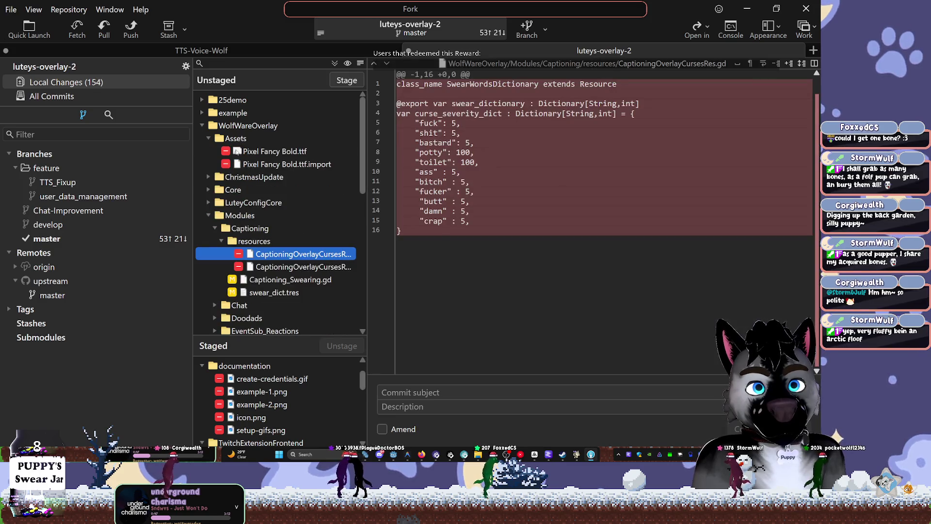
{"action": "double_click", "coordinate": [236, 140]}
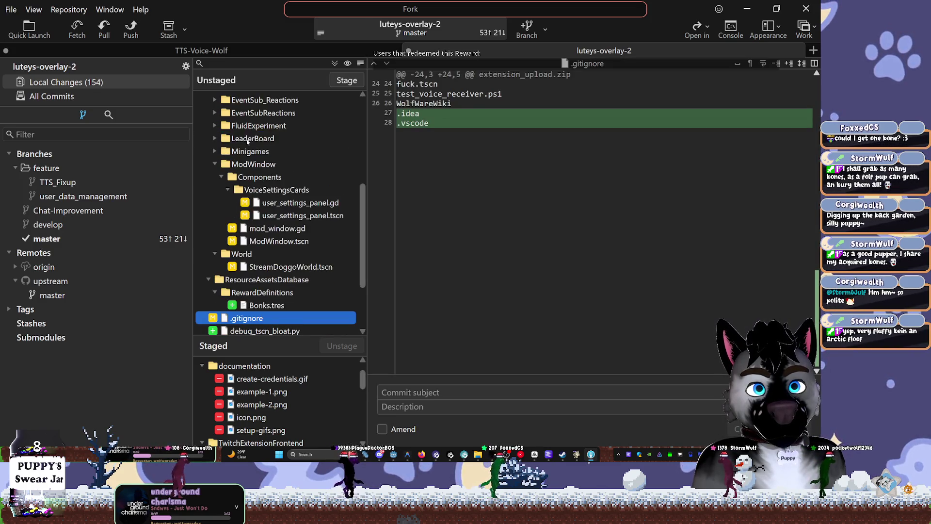
{"action": "left_click", "coordinate": [209, 138]}
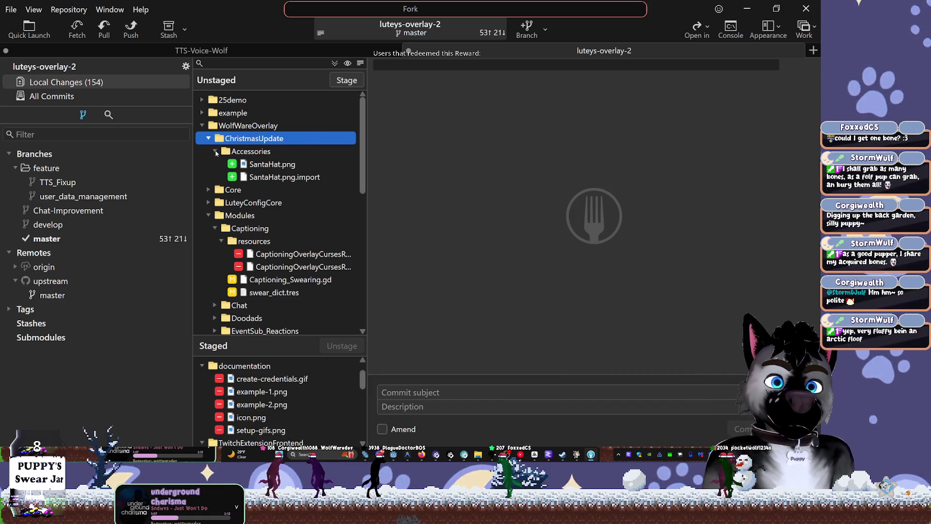
Preview SantaHat.png under ChristmasUpdate > Accessories, leave it unstaged, and return to Godot.
{"action": "left_click", "coordinate": [215, 153]}
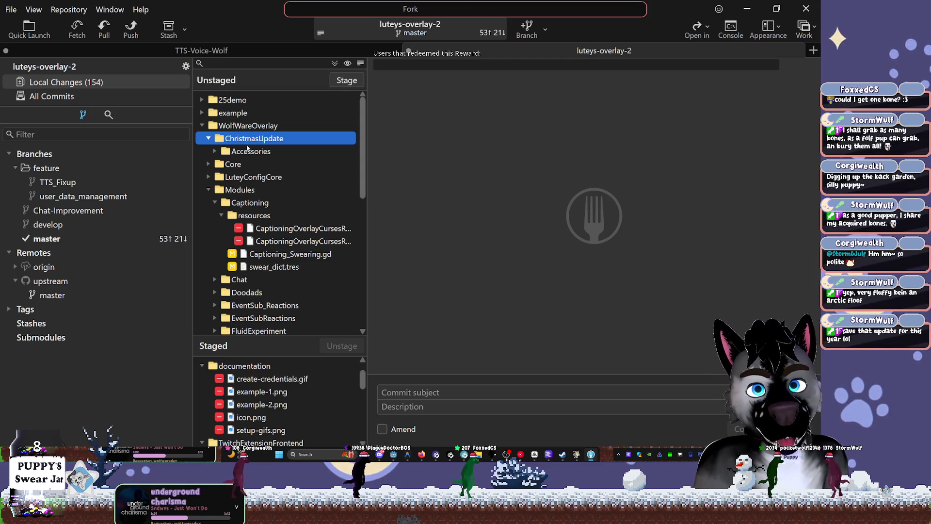
{"action": "left_click", "coordinate": [223, 154]}
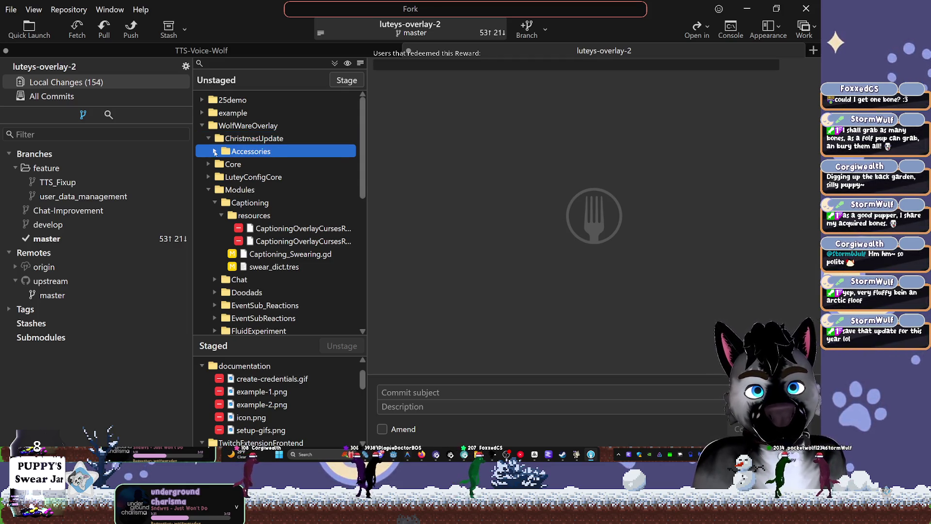
{"action": "left_click", "coordinate": [214, 151]}
{"action": "left_click", "coordinate": [264, 173]}
{"action": "left_click", "coordinate": [263, 164]}
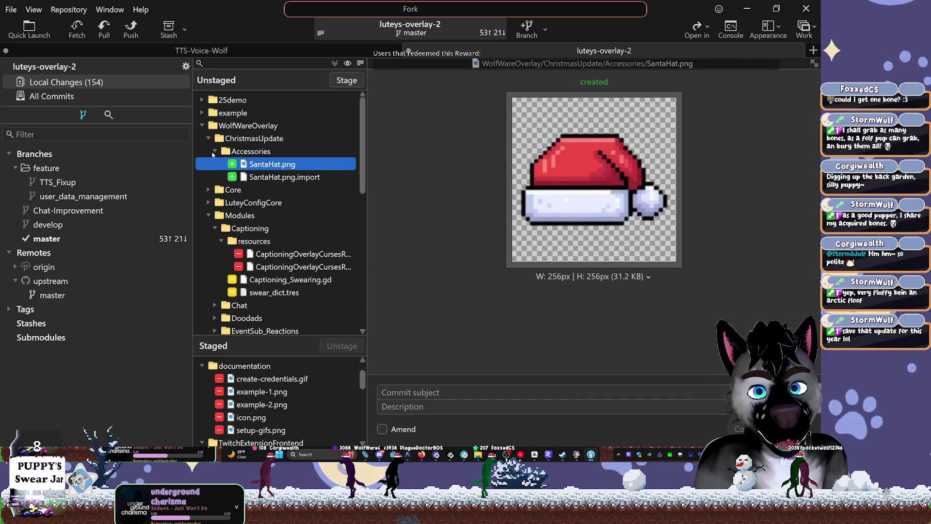
{"action": "double_click", "coordinate": [225, 152]}
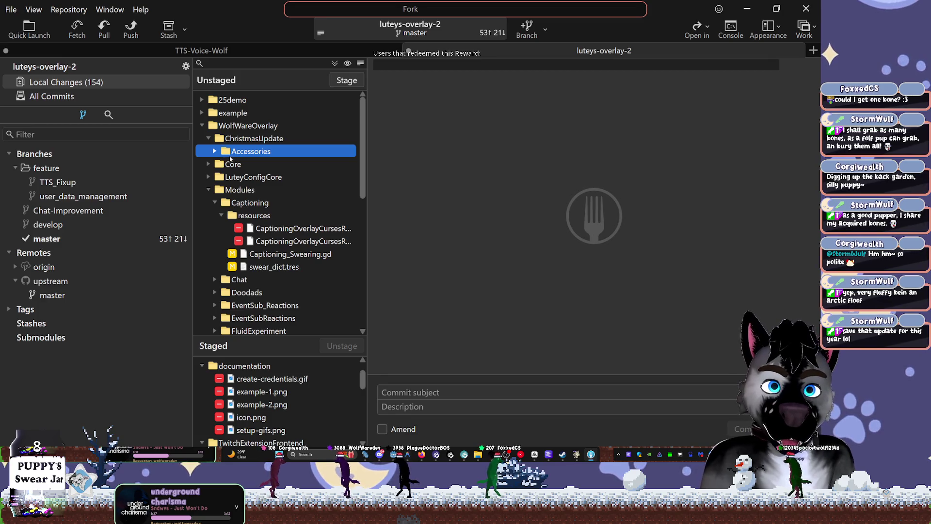
{"action": "left_click", "coordinate": [215, 152]}
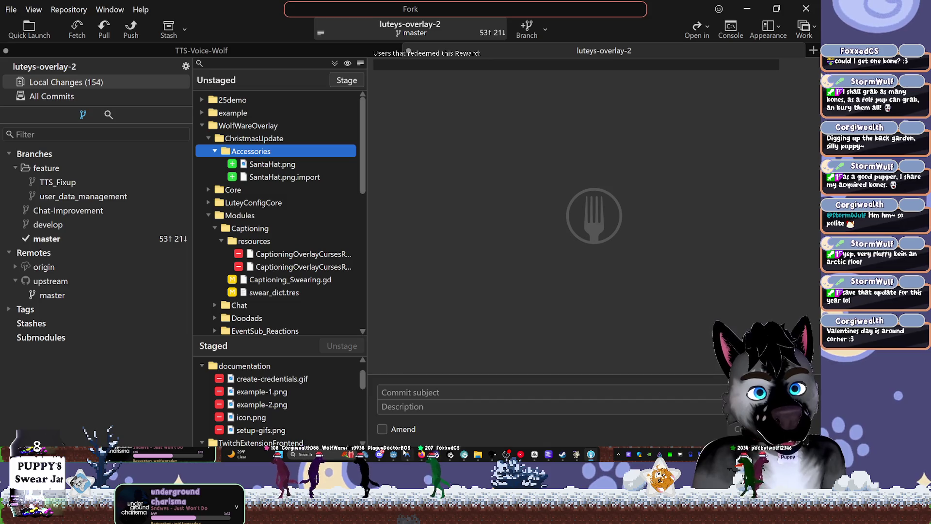
{"action": "mouse_move", "coordinate": [406, 458]}
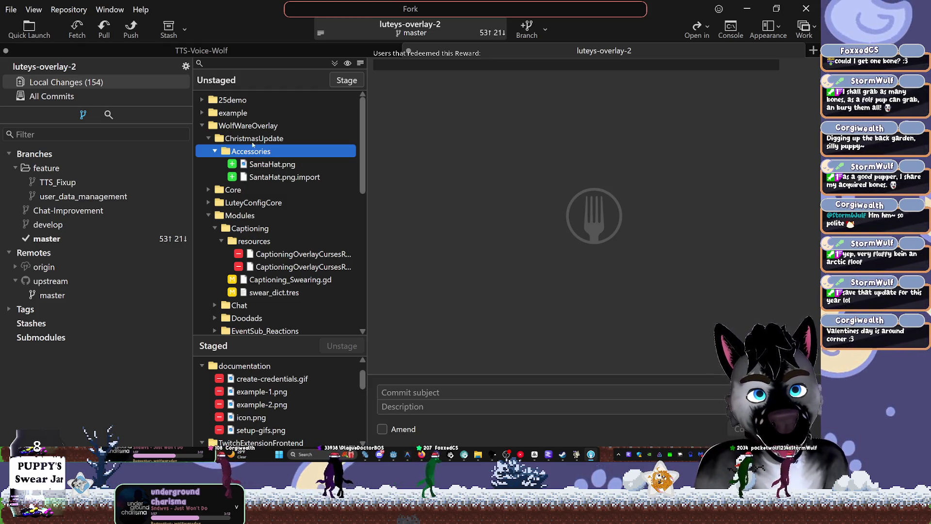
{"action": "left_click", "coordinate": [408, 456]}
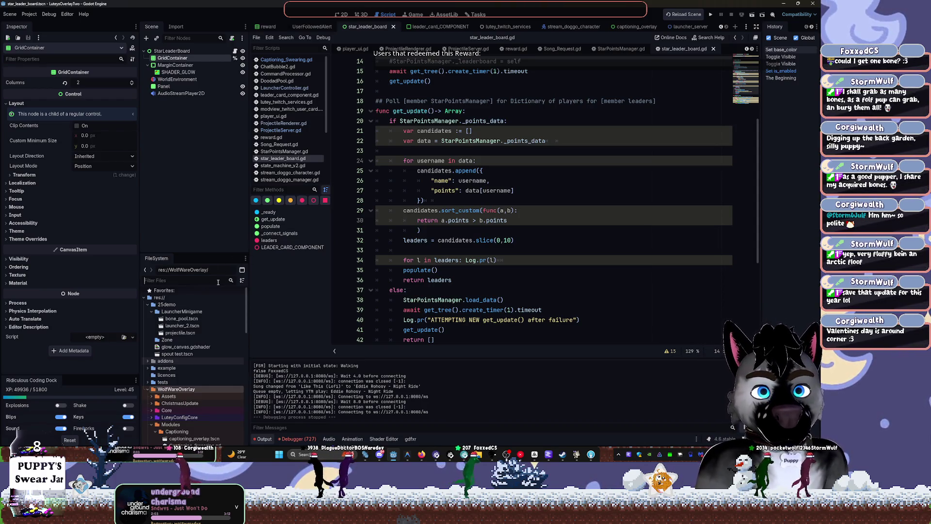
Clear the 'winter' filter, collapse open folders, and create a Mods folder in res://.
{"action": "type", "text": "winter"}
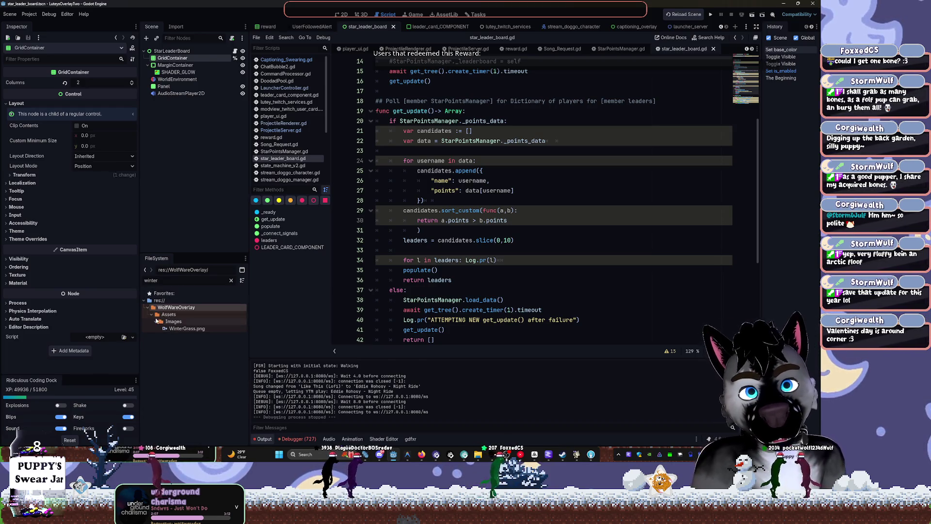
{"action": "left_click", "coordinate": [231, 281]}
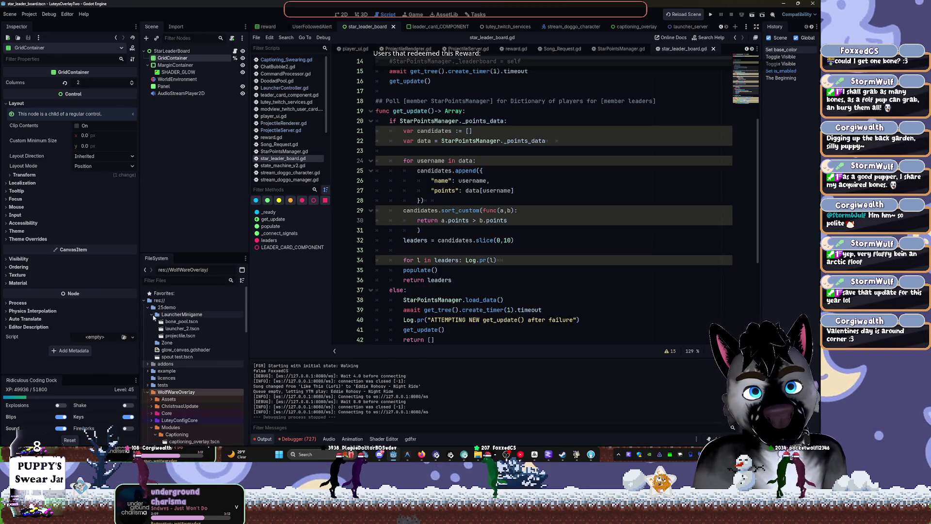
{"action": "left_click", "coordinate": [152, 315]}
{"action": "left_click", "coordinate": [148, 308]}
{"action": "right_click", "coordinate": [153, 301]}
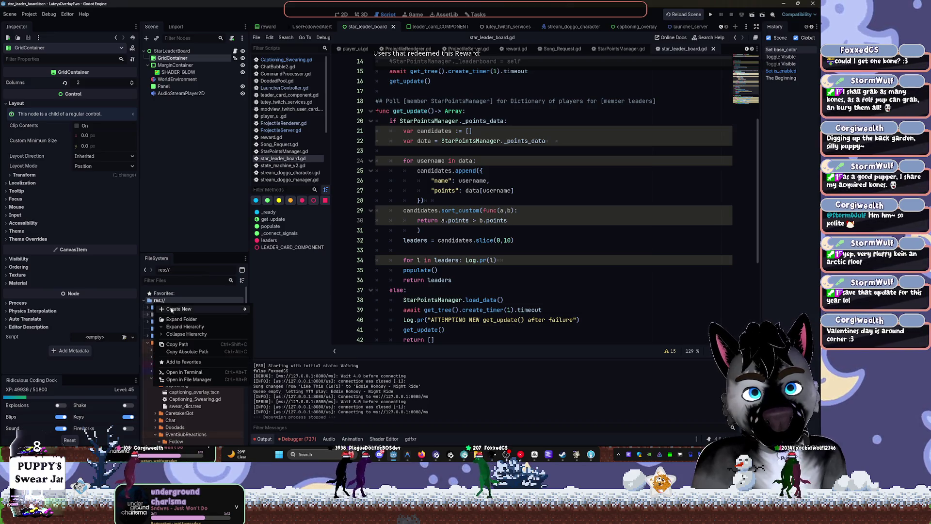
{"action": "left_click", "coordinate": [270, 313]}
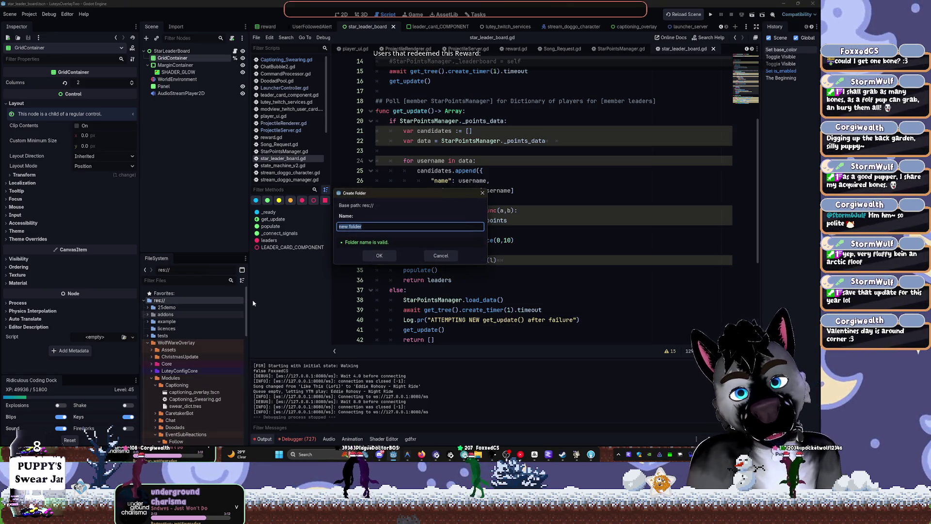
{"action": "key", "text": "Return"}
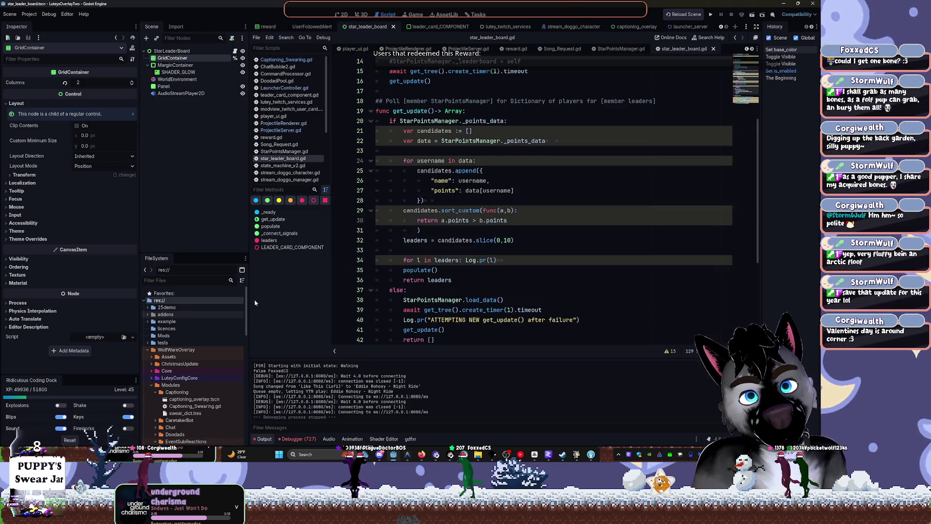
Create a Winter_Update folder inside the new Mods folder.
{"action": "left_click", "coordinate": [170, 335]}
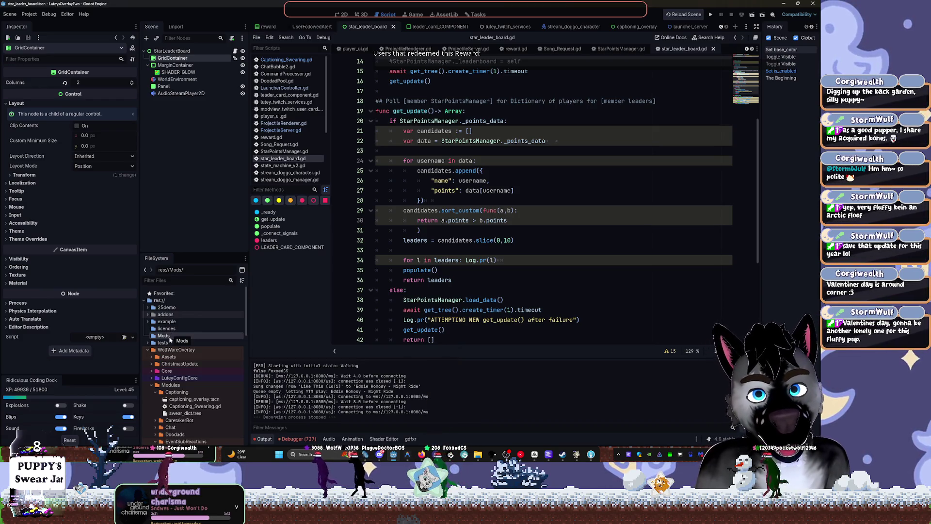
{"action": "right_click", "coordinate": [171, 335]}
{"action": "mouse_move", "coordinate": [218, 333]}
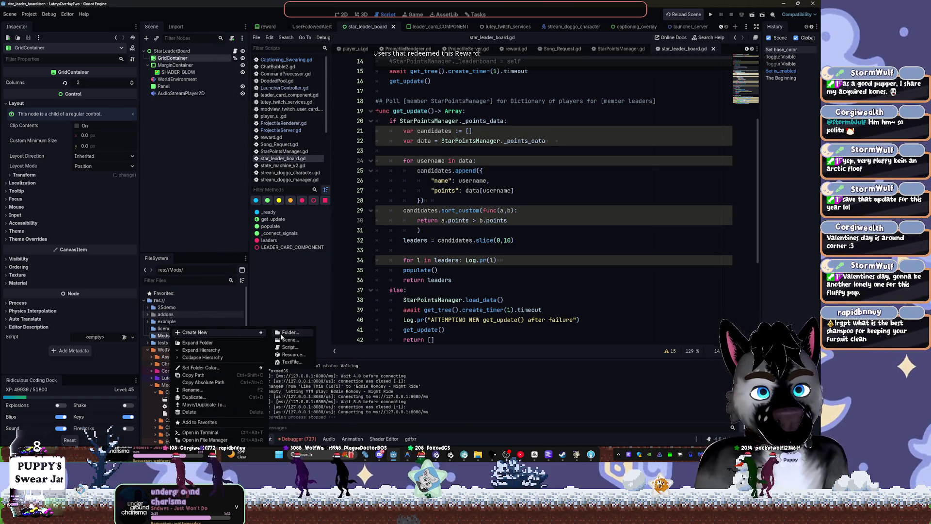
{"action": "left_click", "coordinate": [281, 334]}
{"action": "type", "text": "Winter_Update"}
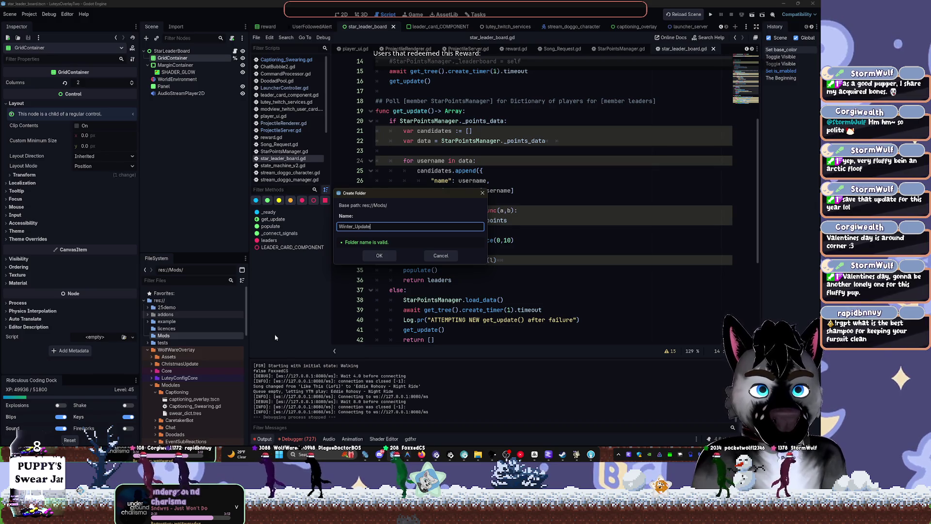
{"action": "key", "text": "Return"}
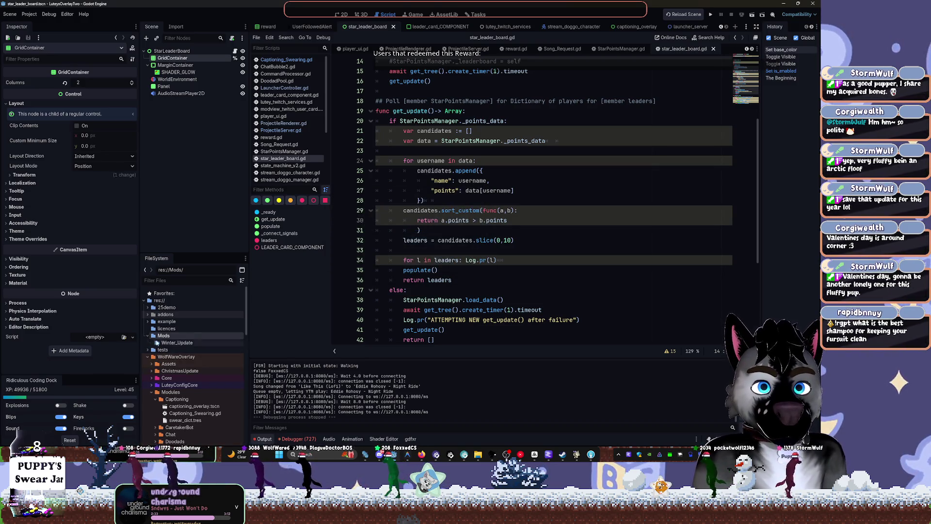
{"action": "right_click", "coordinate": [160, 342]}
{"action": "key", "text": "Escape"}
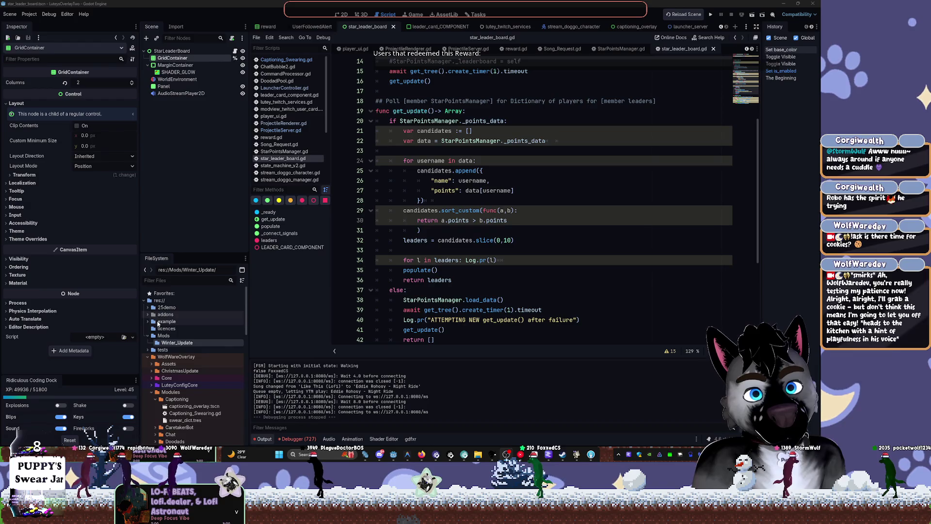
Drag WinterGrass.png from Assets/Images onto Mods/Winter_Update and confirm the move.
{"action": "scroll", "coordinate": [169, 364], "scroll_direction": "down", "scroll_amount": 10}
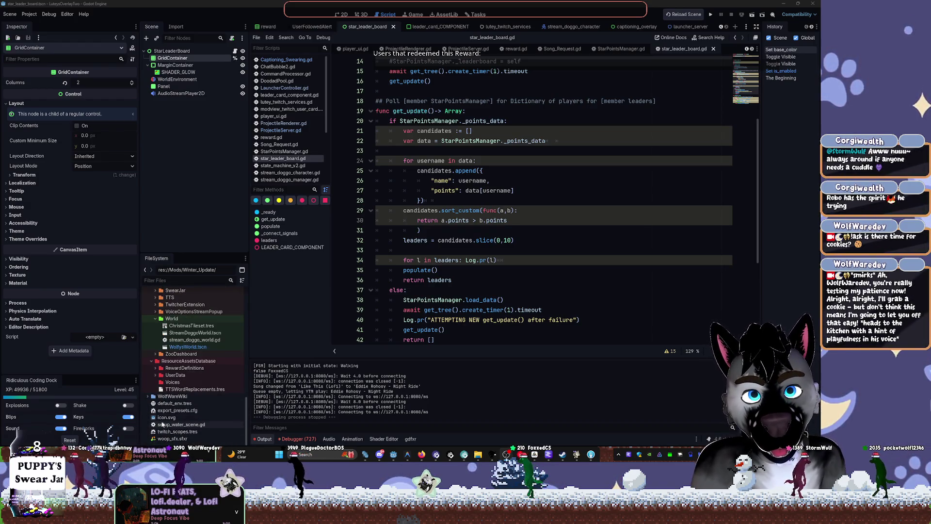
{"action": "left_click", "coordinate": [178, 279]}
{"action": "type", "text": "winter"}
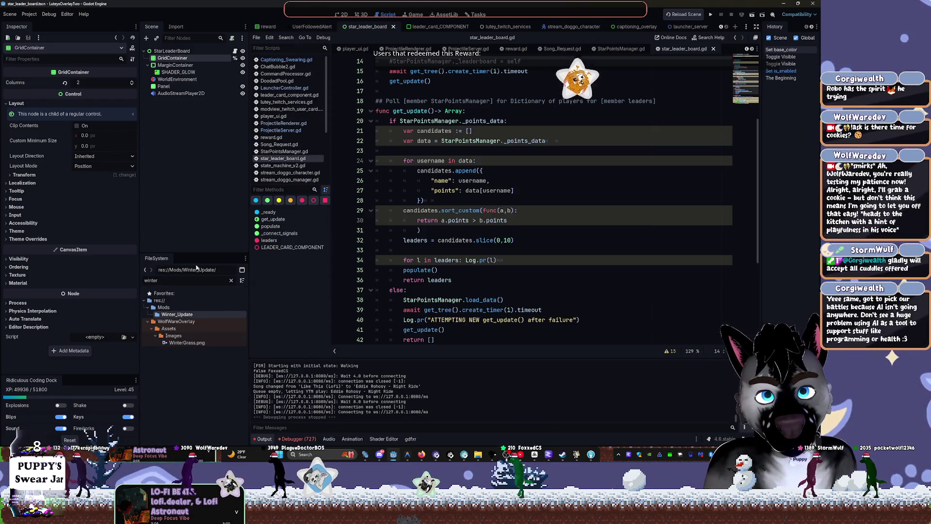
{"action": "left_click", "coordinate": [231, 280]}
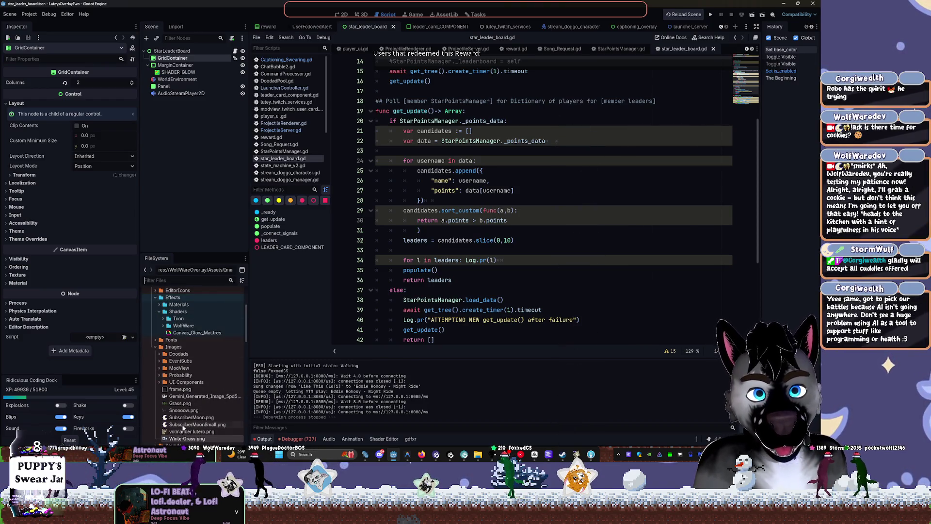
{"action": "mouse_move", "coordinate": [181, 398]}
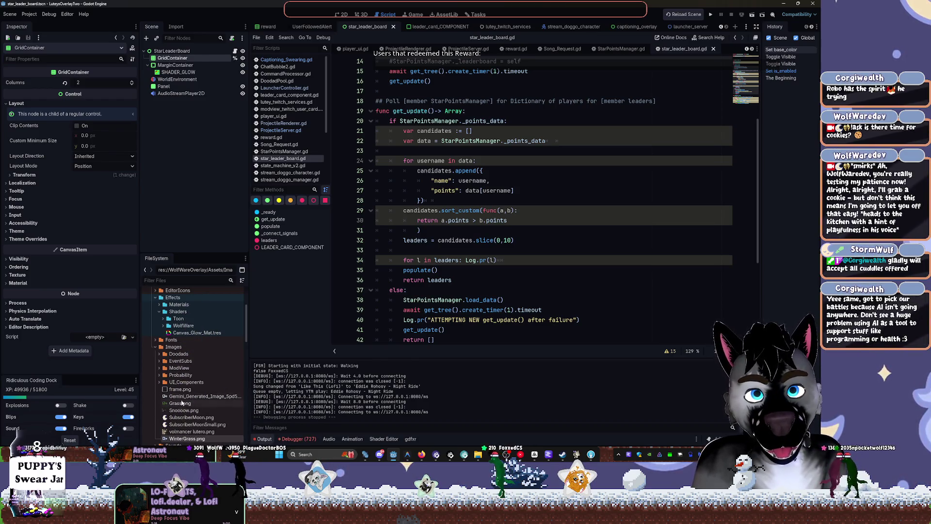
{"action": "right_click", "coordinate": [214, 430]}
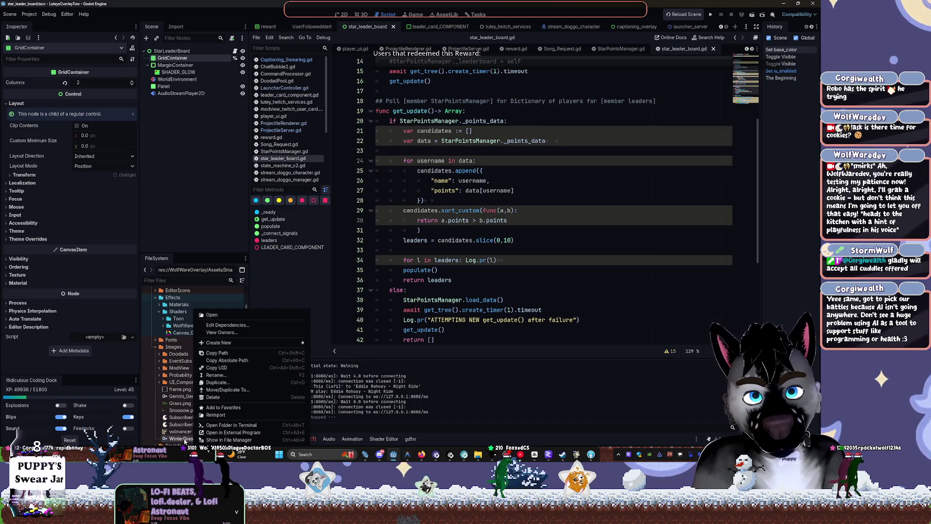
{"action": "left_click", "coordinate": [219, 407]}
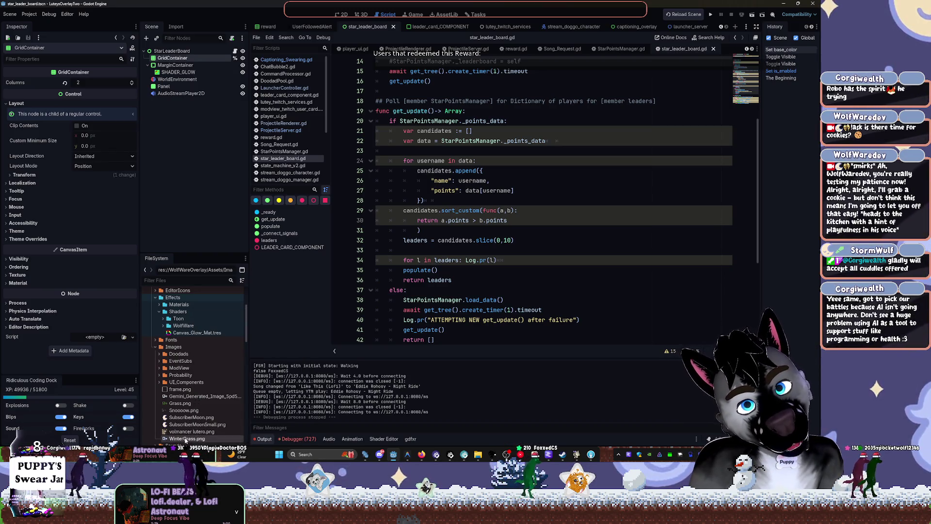
{"action": "right_click", "coordinate": [185, 439]}
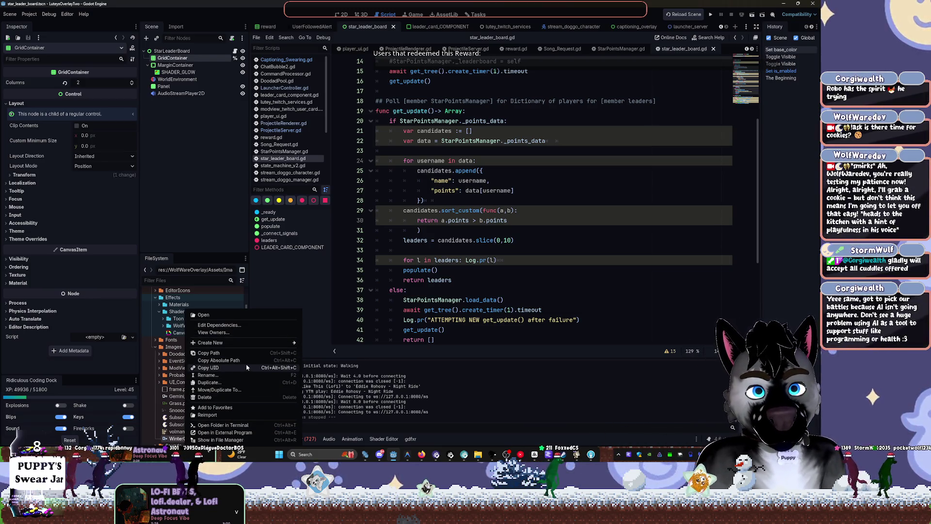
{"action": "left_click", "coordinate": [187, 439]}
{"action": "mouse_move", "coordinate": [186, 438]}
{"action": "left_mouse_down"}
{"action": "mouse_move", "coordinate": [203, 319]}
{"action": "mouse_move", "coordinate": [194, 294]}
{"action": "mouse_move", "coordinate": [184, 294]}
{"action": "mouse_move", "coordinate": [184, 346]}
{"action": "left_mouse_up"}
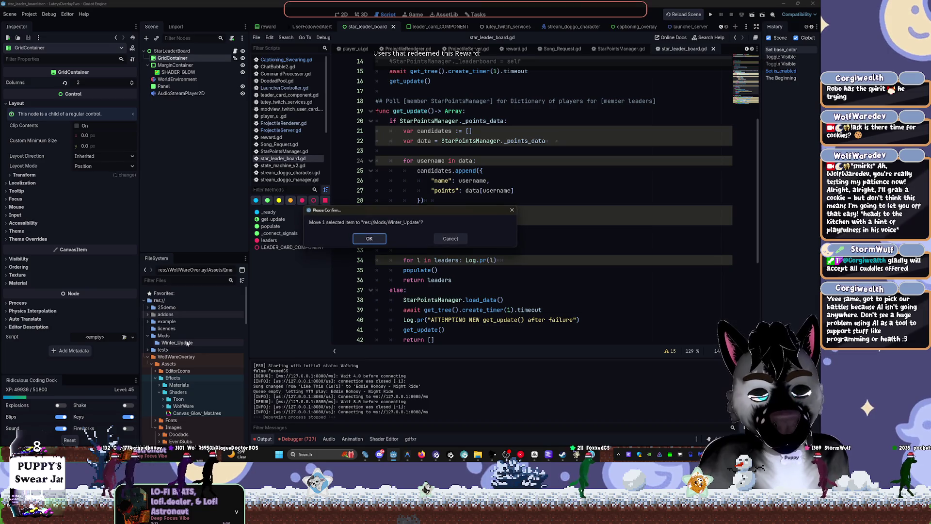
{"action": "left_click", "coordinate": [370, 239]}
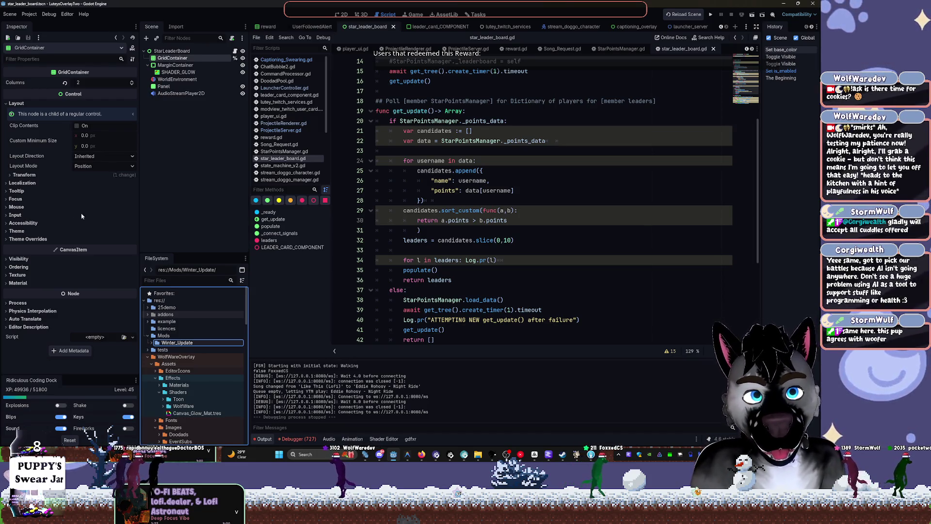
Collapse the ResourceAssetsDatabase and World module folders in the FileSystem dock.
{"action": "left_click", "coordinate": [518, 210]}
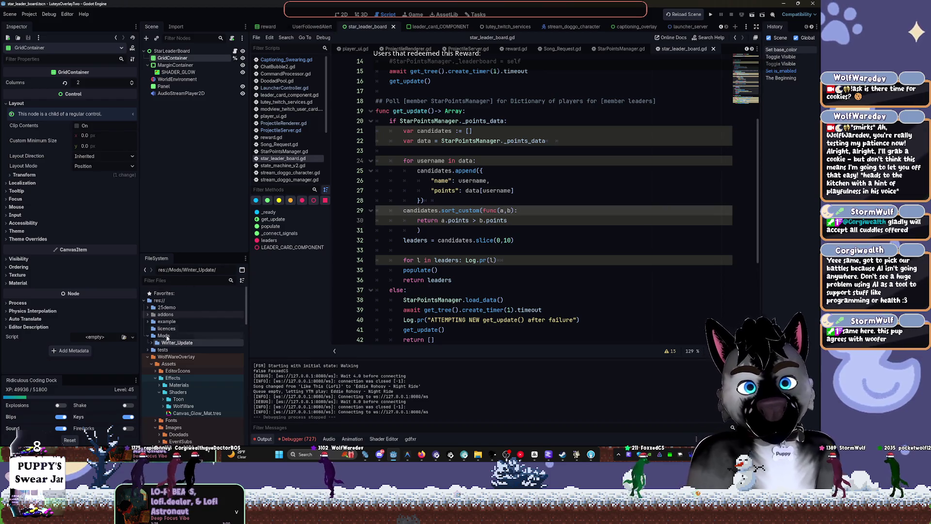
{"action": "scroll", "coordinate": [175, 368], "scroll_direction": "down", "scroll_amount": 10}
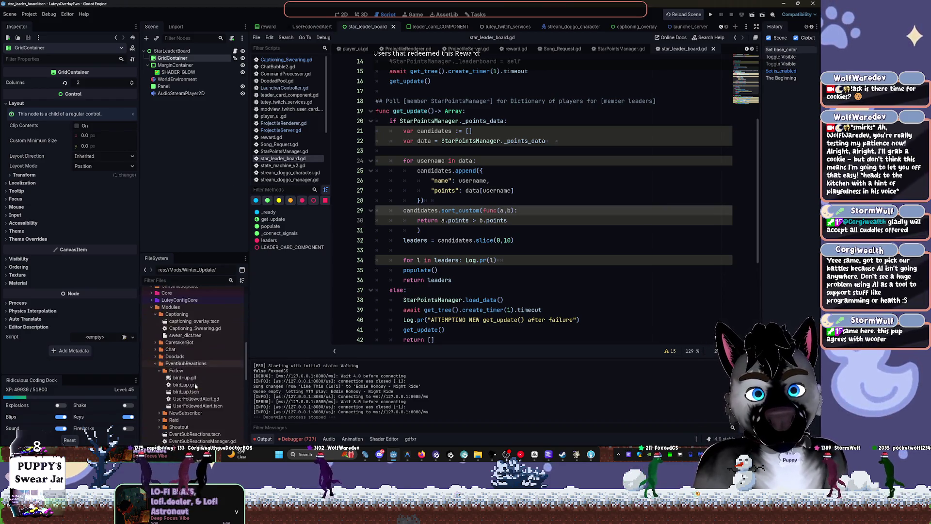
{"action": "scroll", "coordinate": [192, 407], "scroll_direction": "down", "scroll_amount": 4}
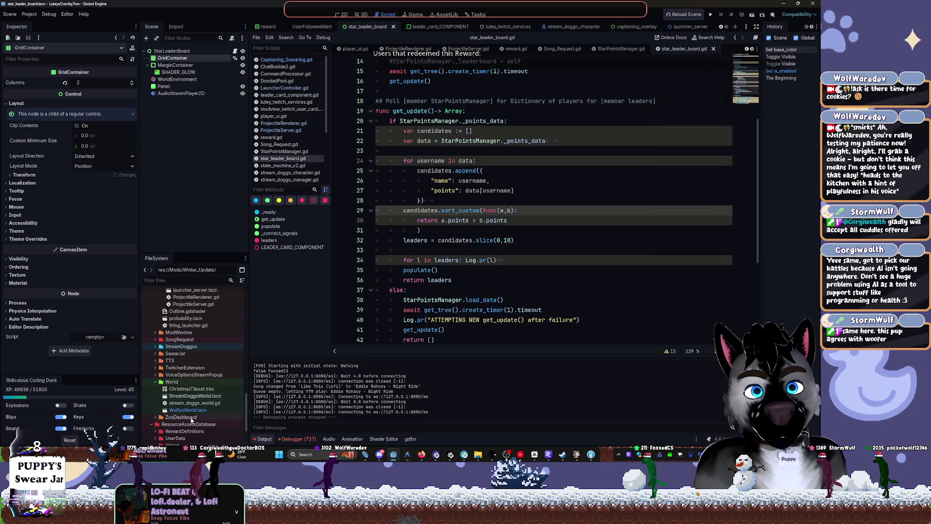
{"action": "scroll", "coordinate": [191, 419], "scroll_direction": "down", "scroll_amount": 2}
{"action": "scroll", "coordinate": [189, 420], "scroll_direction": "down", "scroll_amount": 2}
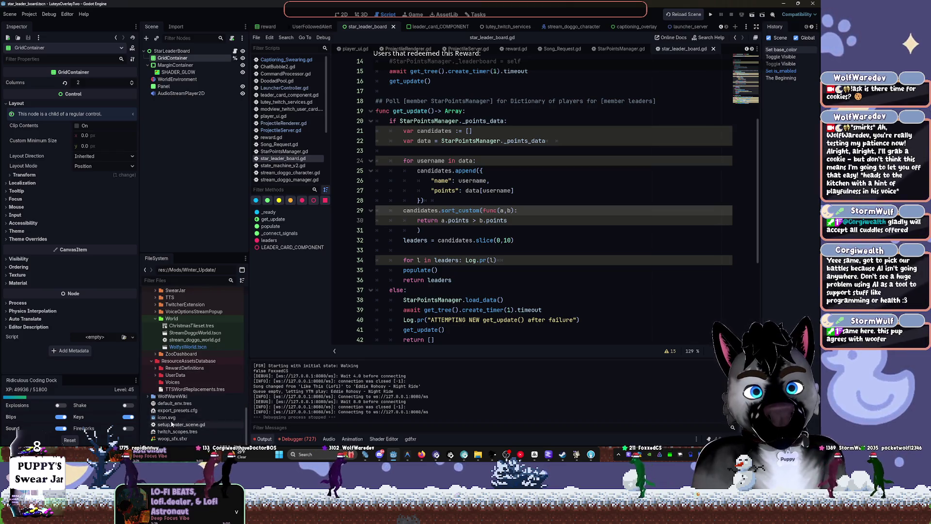
{"action": "left_click", "coordinate": [152, 361]}
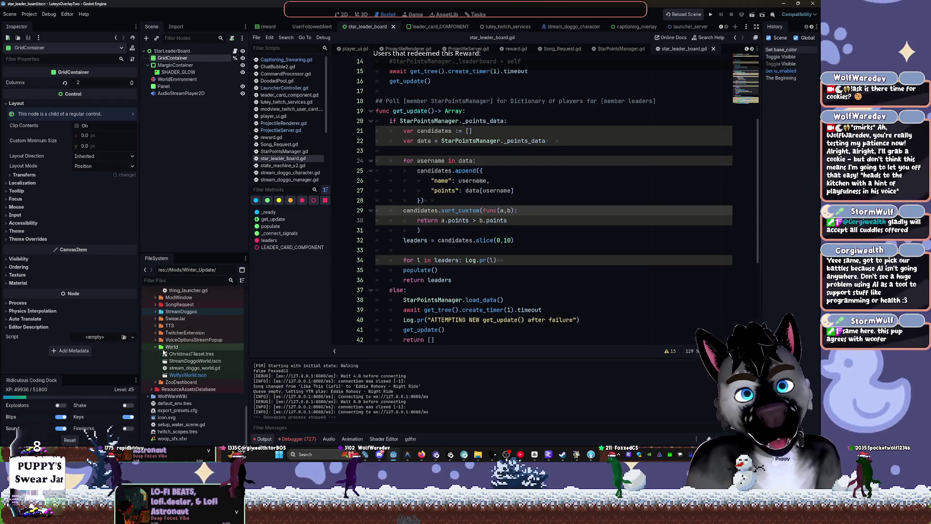
{"action": "left_click", "coordinate": [155, 347]}
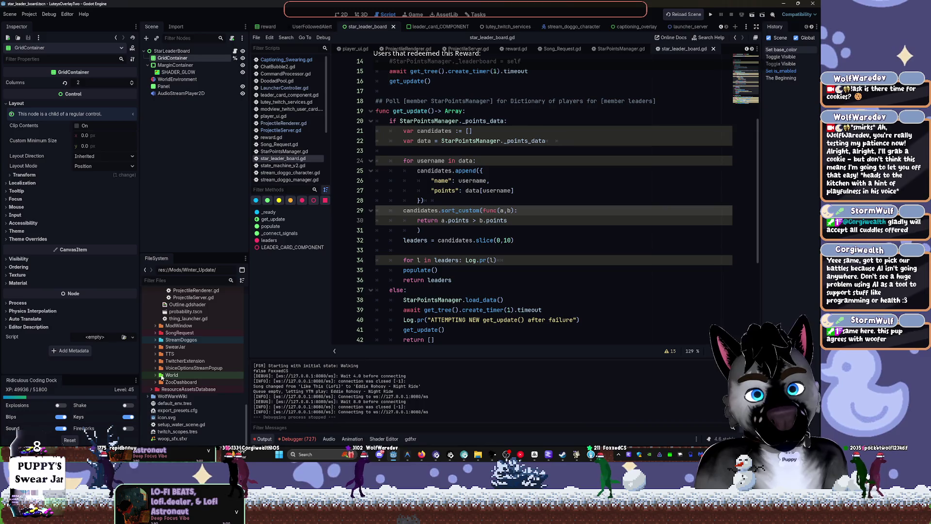
{"action": "left_click", "coordinate": [162, 374]}
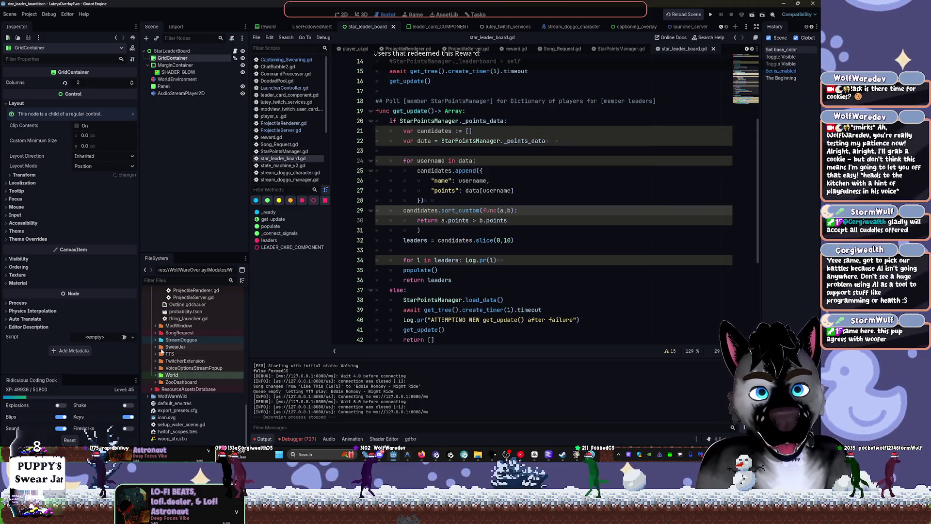
Collapse the ServerExperiment, Minigames, LeaderBoard, EventSubReactions and Captioning folders.
{"action": "scroll", "coordinate": [163, 347], "scroll_direction": "up", "scroll_amount": 3}
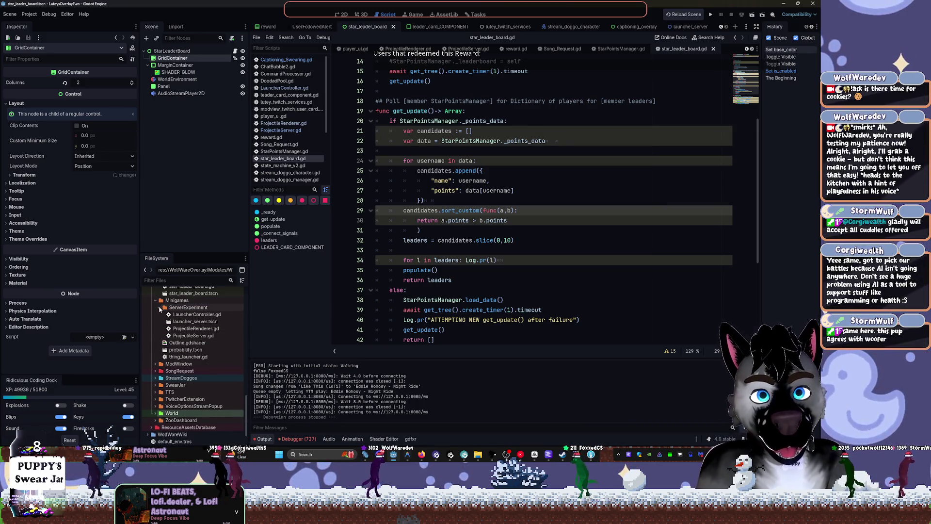
{"action": "left_click", "coordinate": [159, 308]}
{"action": "left_click", "coordinate": [156, 300]}
{"action": "scroll", "coordinate": [163, 334], "scroll_direction": "up", "scroll_amount": 4}
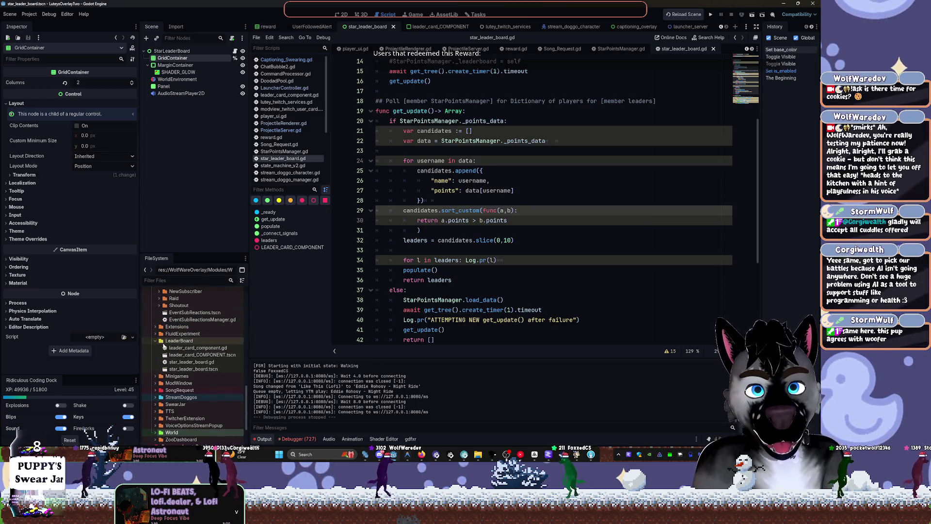
{"action": "left_click", "coordinate": [159, 343]}
{"action": "scroll", "coordinate": [160, 345], "scroll_direction": "up", "scroll_amount": 3}
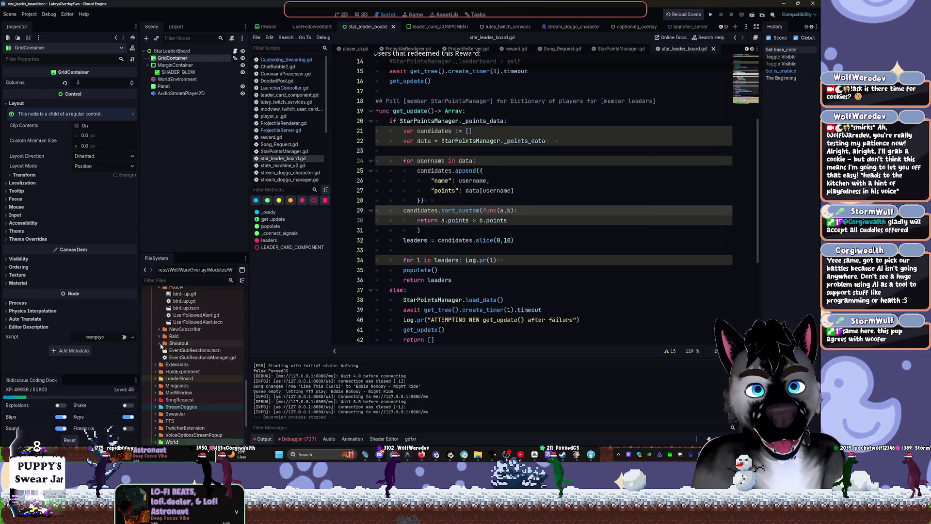
{"action": "scroll", "coordinate": [168, 347], "scroll_direction": "up", "scroll_amount": 3}
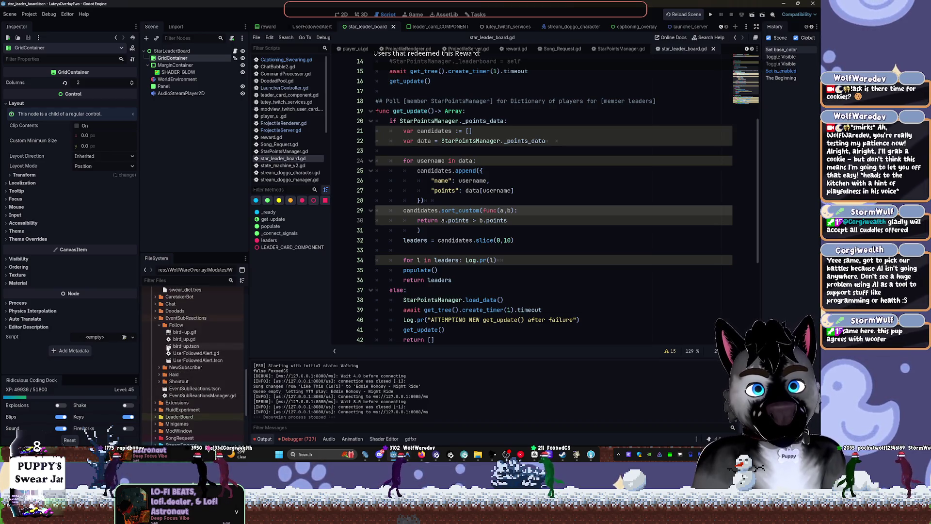
{"action": "left_click", "coordinate": [156, 318]}
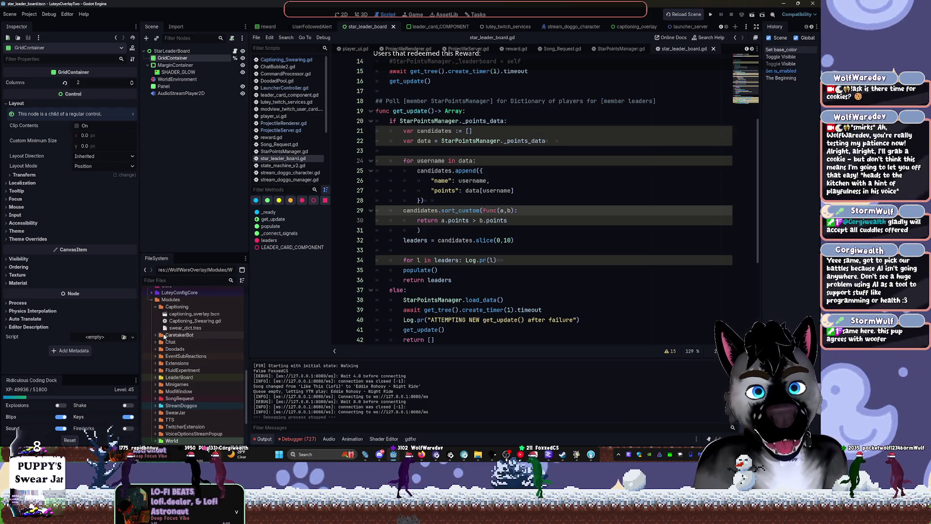
{"action": "left_click", "coordinate": [156, 307]}
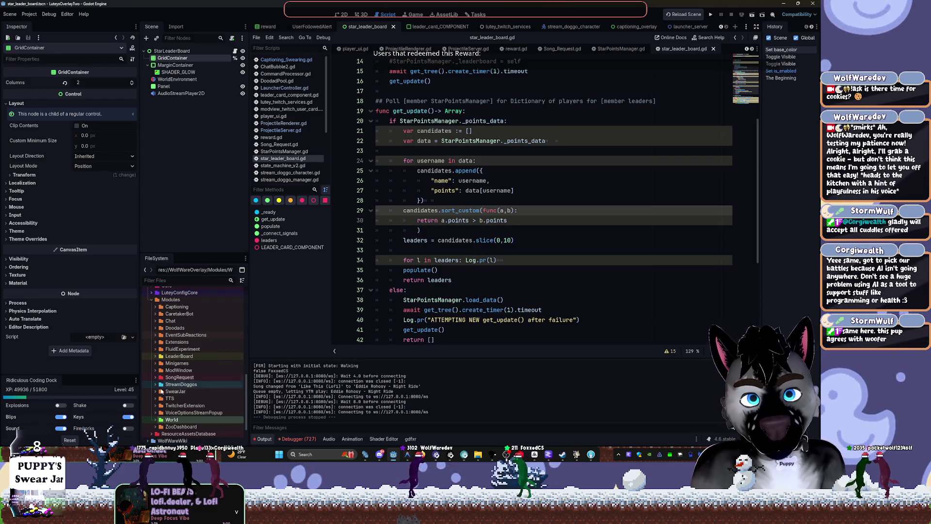
{"action": "scroll", "coordinate": [156, 409], "scroll_direction": "down", "scroll_amount": 2}
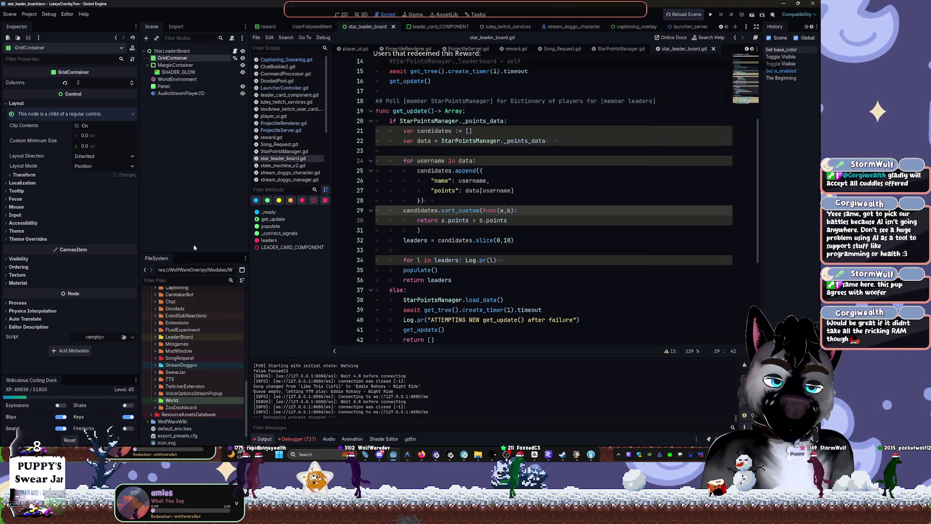
Filter files for 'stream' and show the StreamDoggoWorld scene in the 2D view.
{"action": "left_click", "coordinate": [180, 280]}
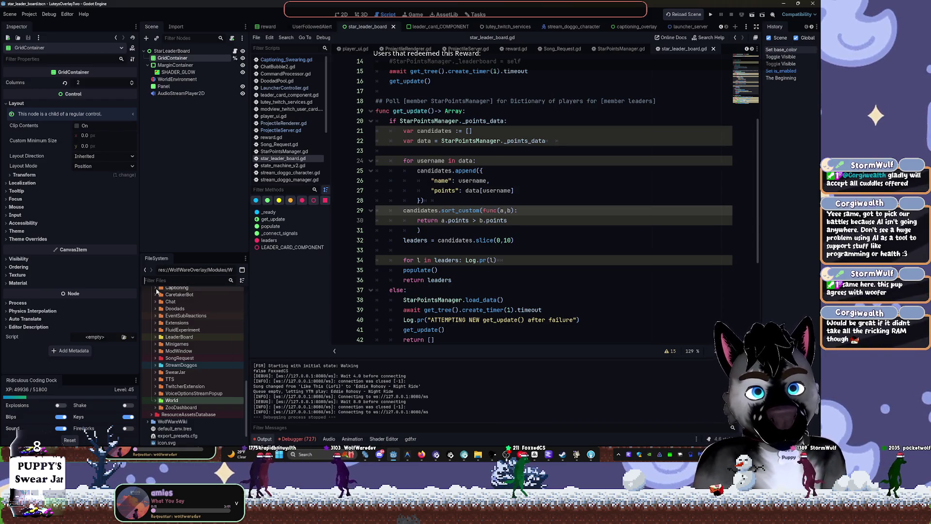
{"action": "type", "text": "stream"}
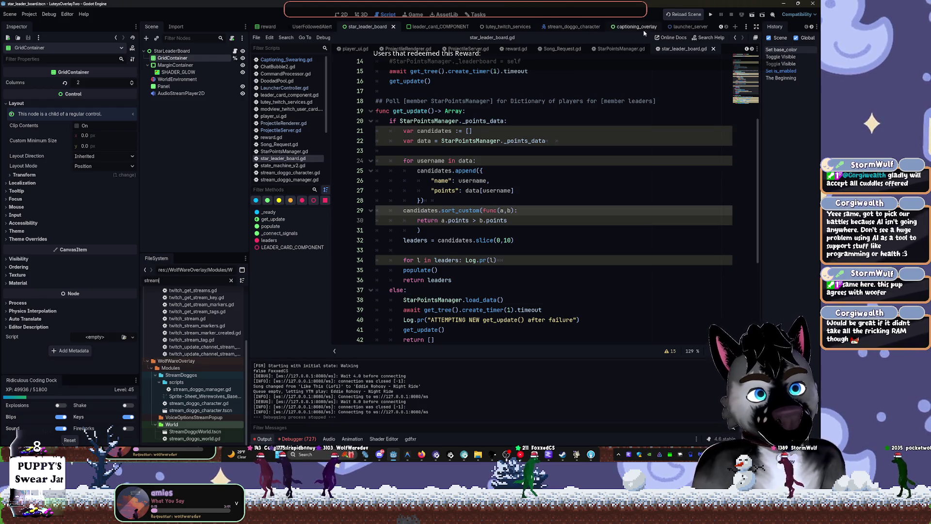
{"action": "scroll", "coordinate": [606, 26], "scroll_direction": "up", "scroll_amount": 1}
{"action": "left_click", "coordinate": [281, 27]}
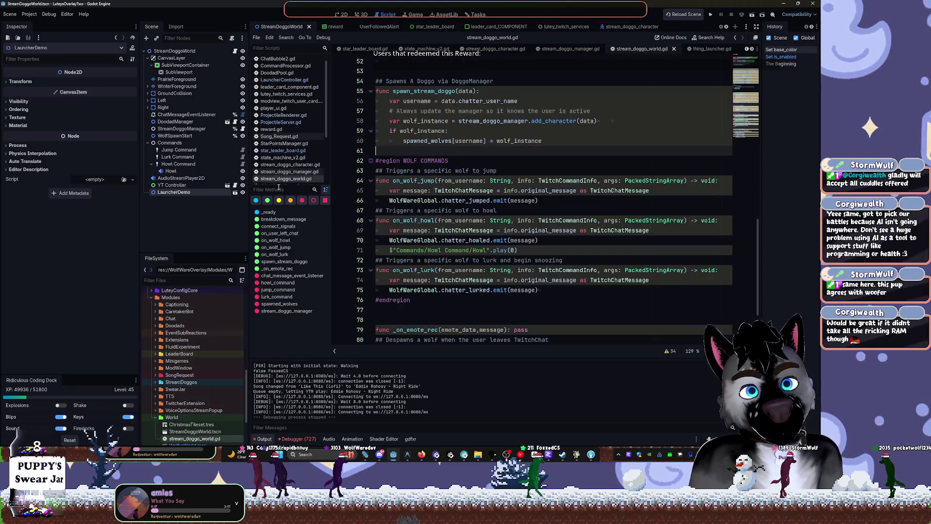
{"action": "left_click", "coordinate": [342, 14]}
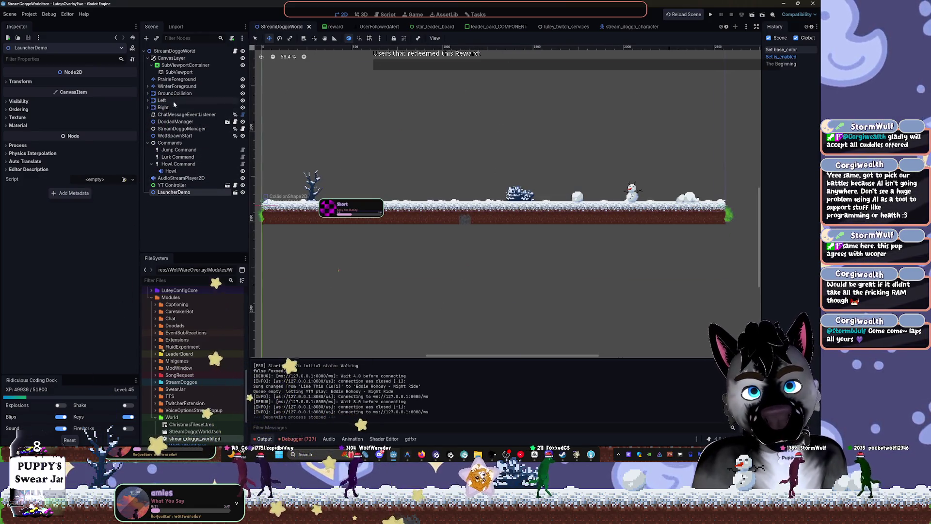
Select the PrairieForeground and WinterForeground layers, then filter files for 'snoo'.
{"action": "left_click", "coordinate": [180, 80]}
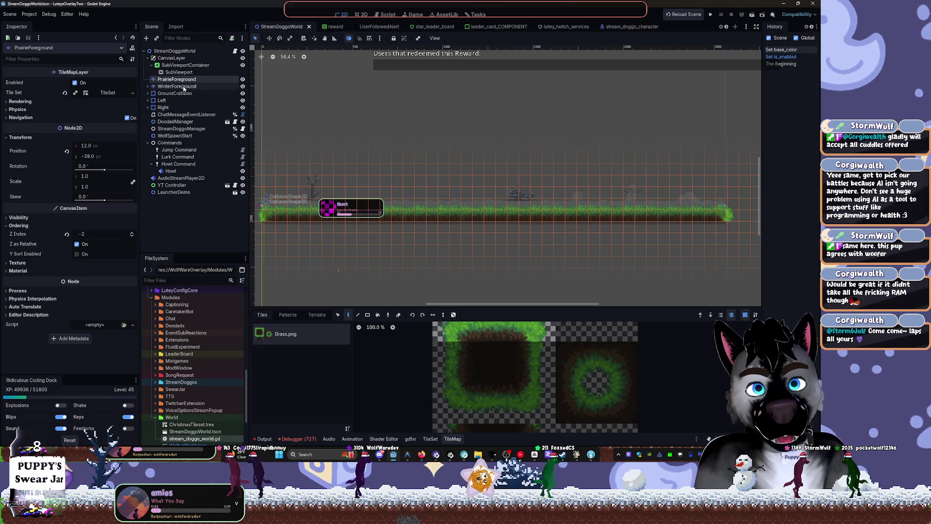
{"action": "left_click", "coordinate": [161, 87]}
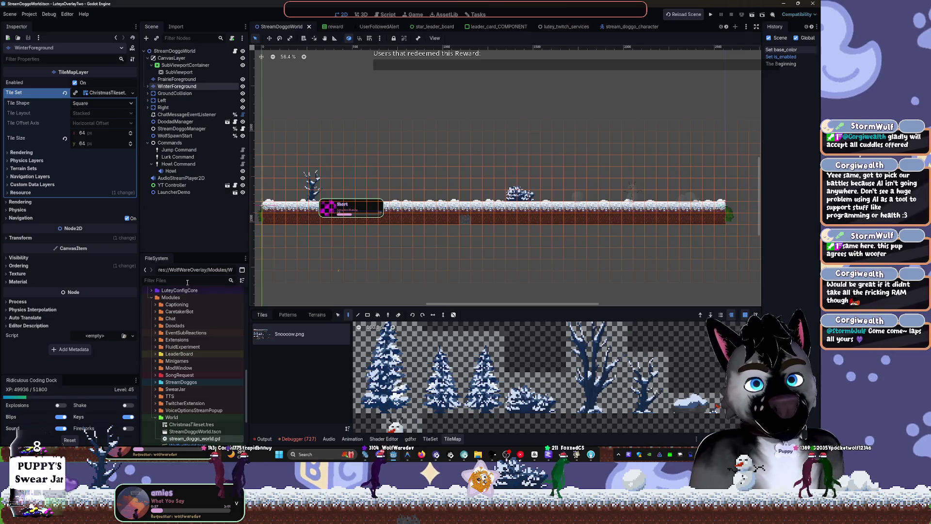
{"action": "type", "text": "snoo"}
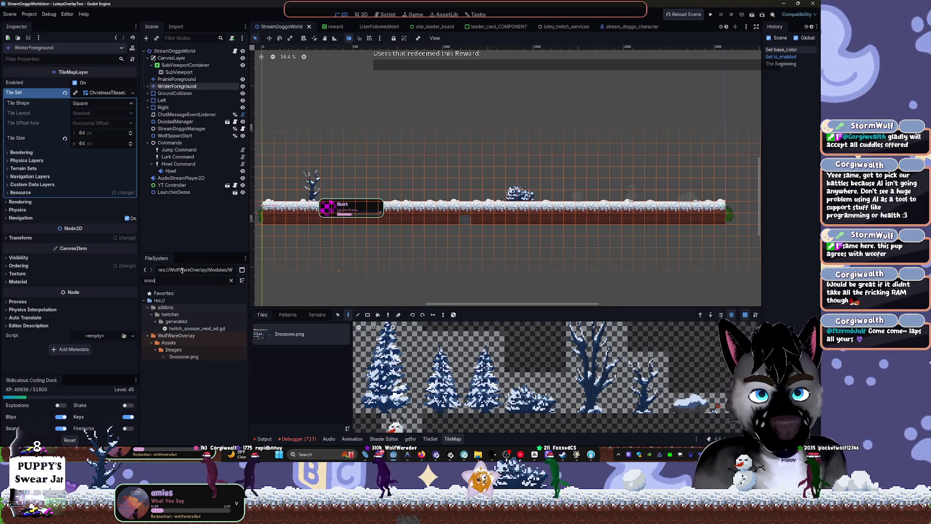
{"action": "type", "text": "w"}
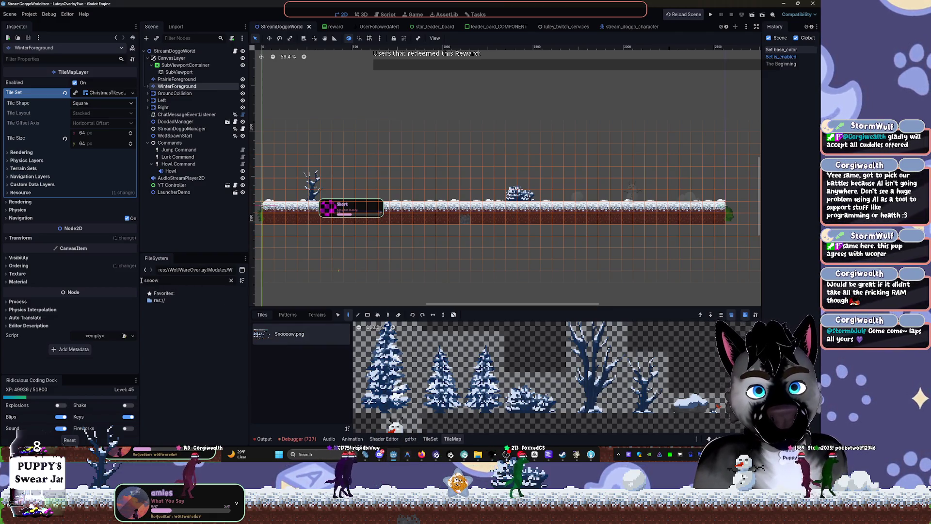
{"action": "key", "text": "BackSpace"}
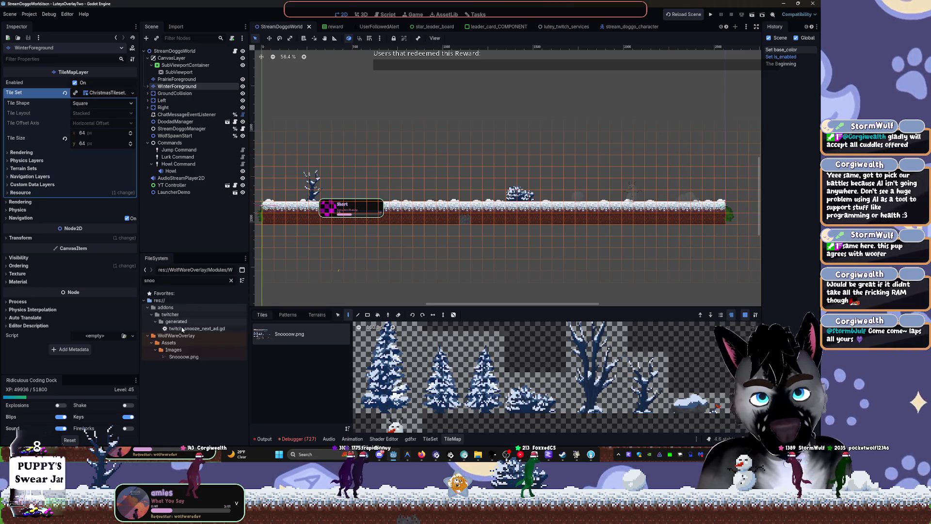
Clear the filter, move Snoooow.png onto Mods/Winter_Update, and expand that folder to verify.
{"action": "left_click", "coordinate": [182, 357]}
{"action": "left_click", "coordinate": [226, 281]}
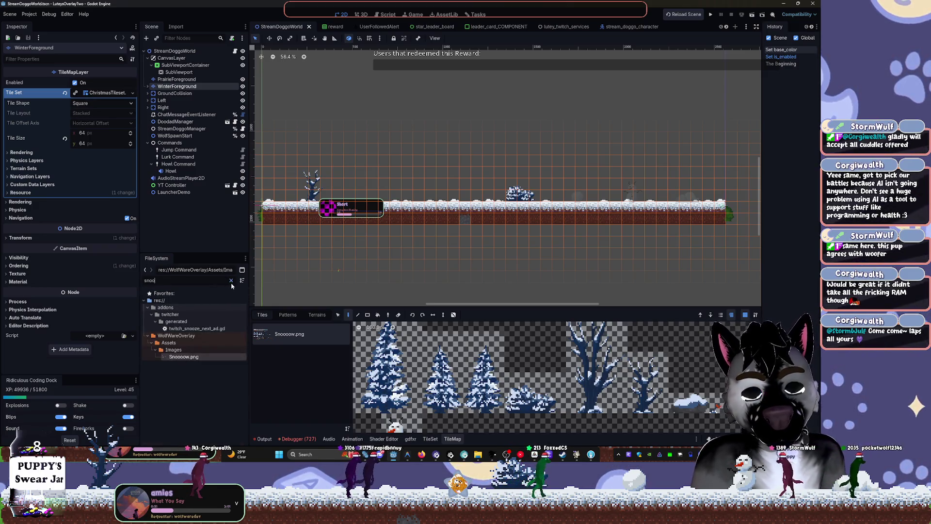
{"action": "left_click", "coordinate": [231, 281]}
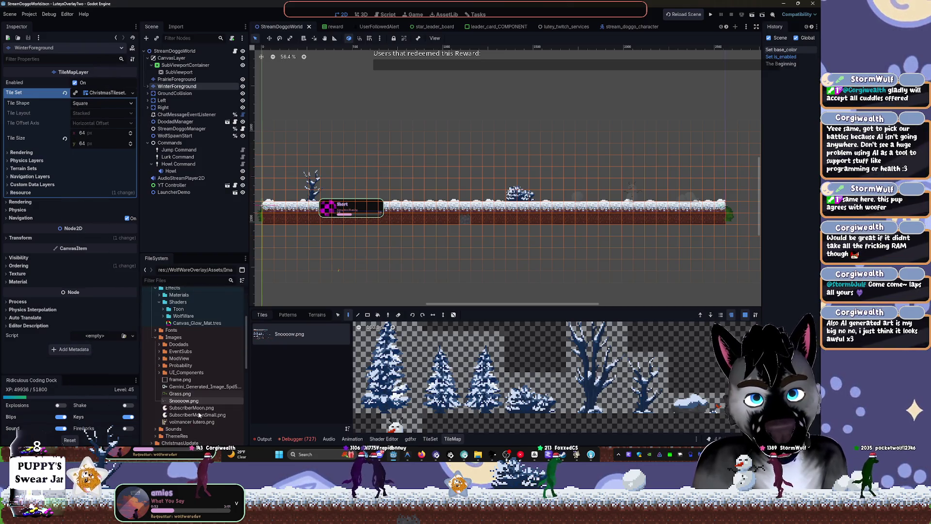
{"action": "mouse_move", "coordinate": [194, 400]}
{"action": "left_mouse_down"}
{"action": "mouse_move", "coordinate": [198, 292]}
{"action": "mouse_move", "coordinate": [185, 343]}
{"action": "left_mouse_up"}
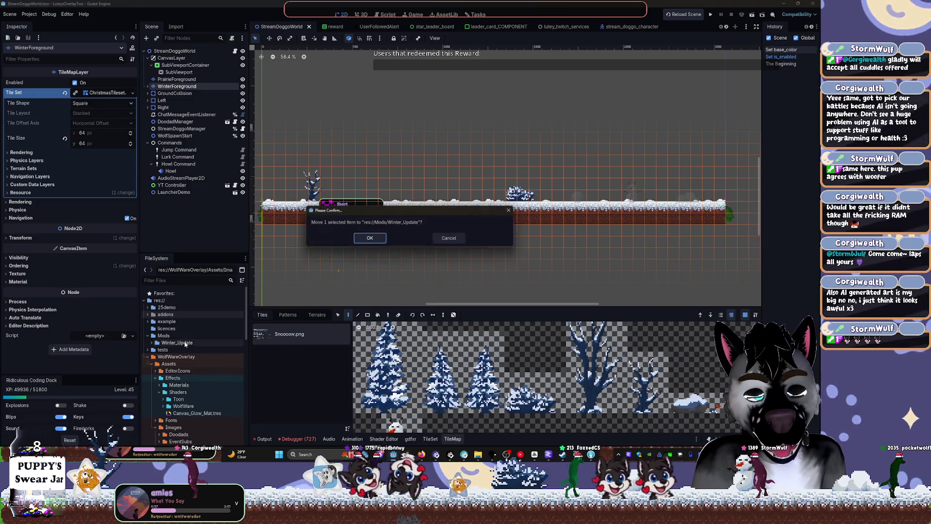
{"action": "left_click", "coordinate": [369, 238]}
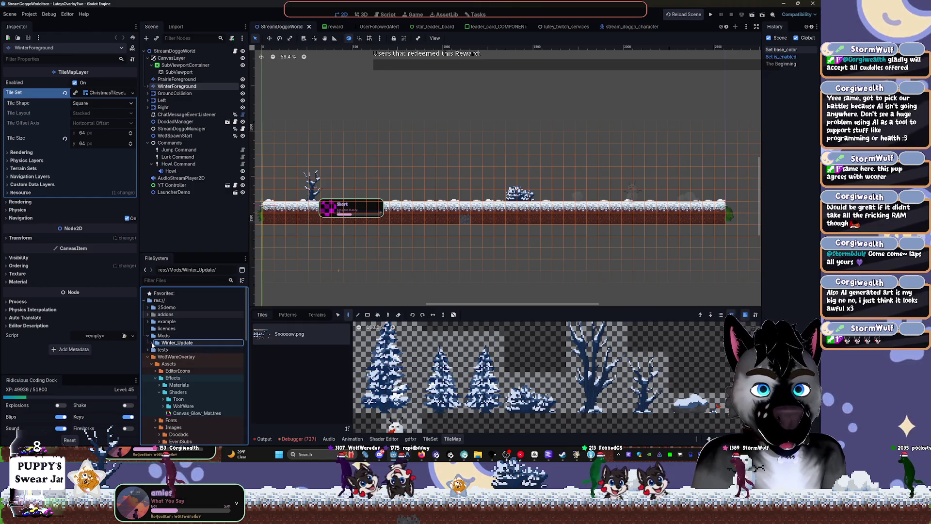
{"action": "left_click", "coordinate": [152, 343]}
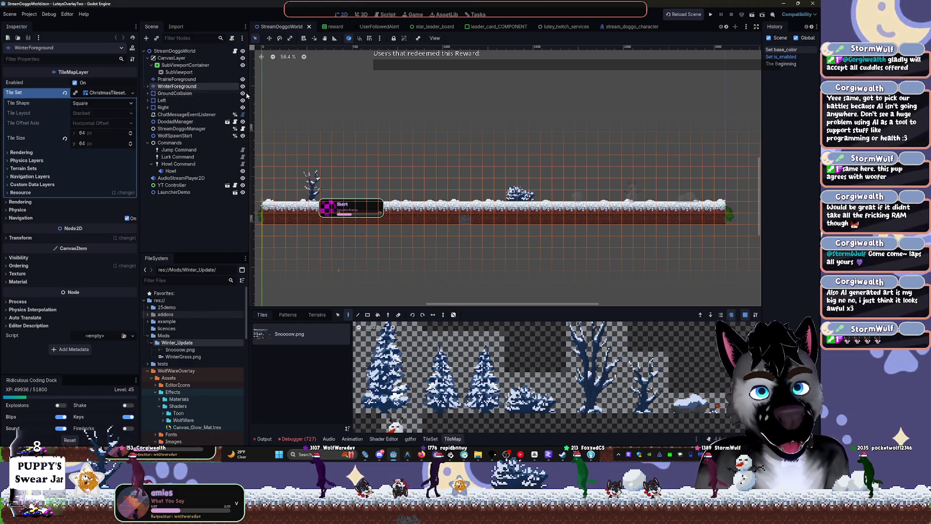
Zoom in, turn off WinterForeground's visibility, and pan along the grass strip.
{"action": "scroll", "coordinate": [354, 201], "scroll_direction": "up", "scroll_amount": 5}
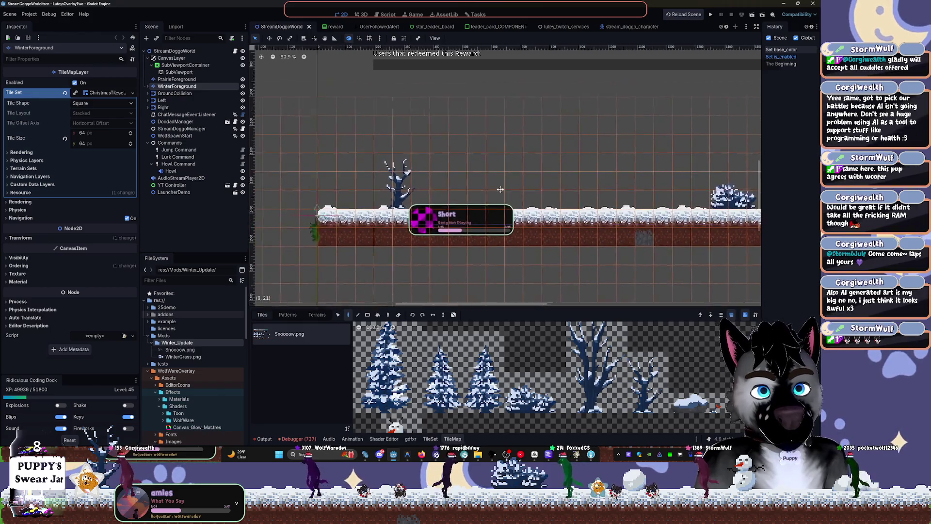
{"action": "scroll", "coordinate": [315, 194], "scroll_direction": "up", "scroll_amount": 3}
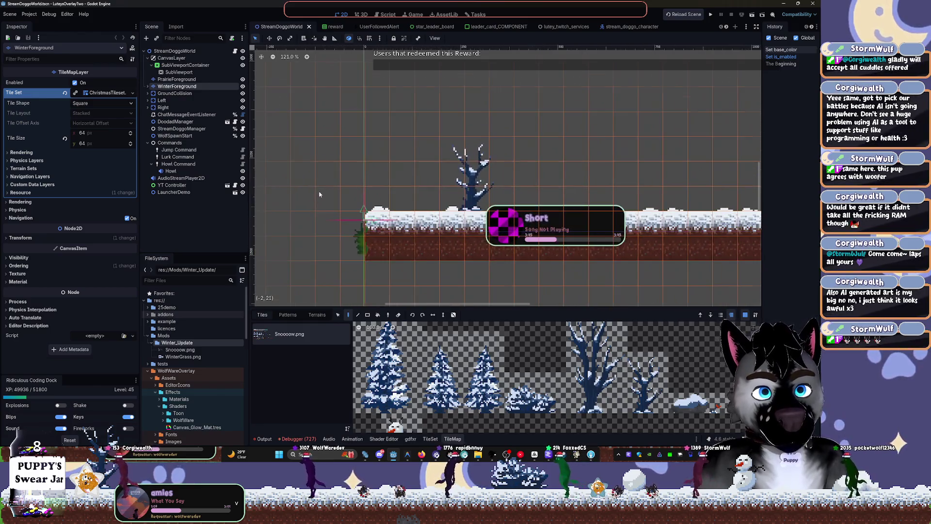
{"action": "left_click", "coordinate": [242, 87]}
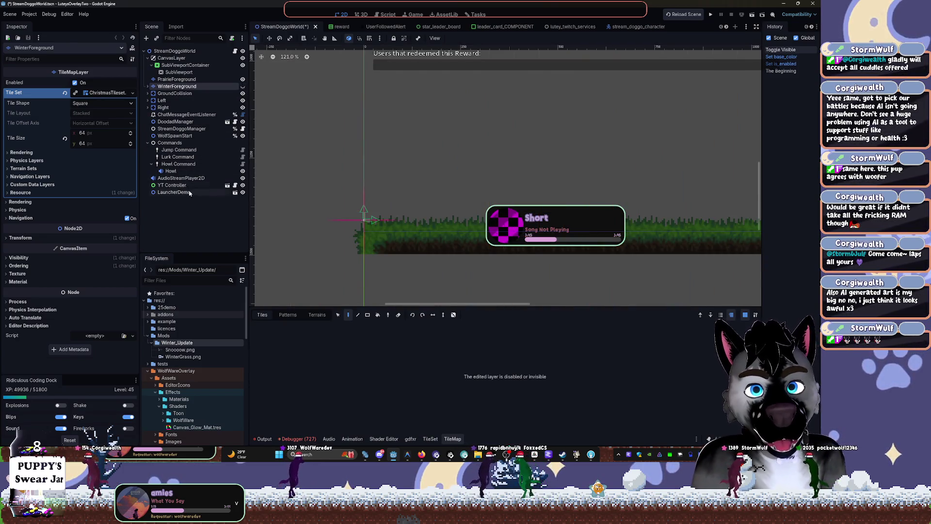
{"action": "left_click_drag", "start_coordinate": [621, 185], "coordinate": [359, 184]}
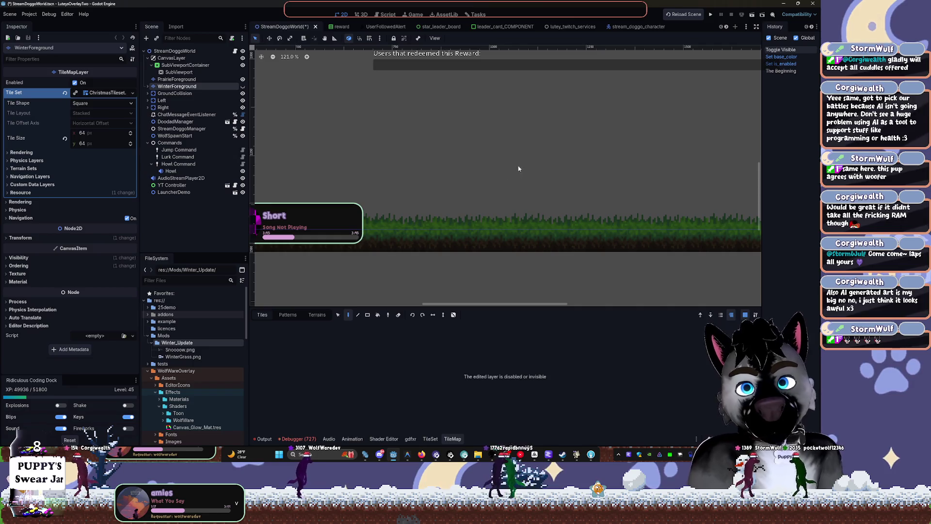
{"action": "mouse_move", "coordinate": [652, 153]}
{"action": "left_mouse_down"}
{"action": "mouse_move", "coordinate": [446, 156]}
{"action": "mouse_move", "coordinate": [467, 180]}
{"action": "left_mouse_up"}
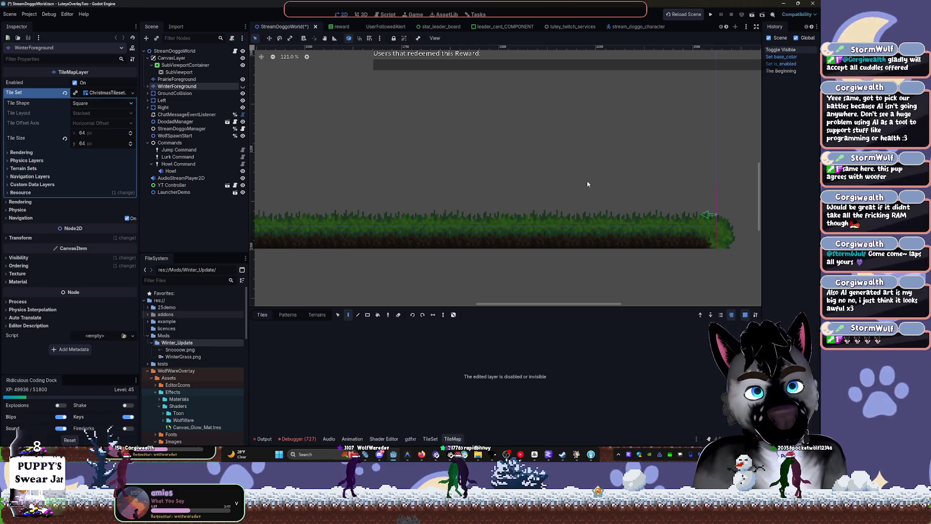
Drag the splitter down to shrink the TileMap panel and frame the grass strip in the canvas.
{"action": "scroll", "coordinate": [497, 235], "scroll_direction": "down", "scroll_amount": 8}
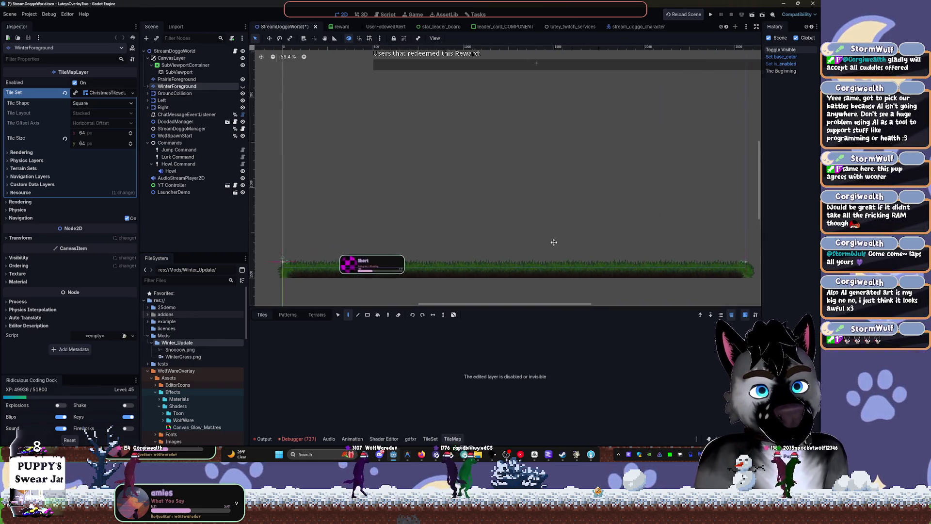
{"action": "mouse_move", "coordinate": [552, 248]}
{"action": "left_mouse_down"}
{"action": "mouse_move", "coordinate": [515, 260]}
{"action": "mouse_move", "coordinate": [517, 271]}
{"action": "mouse_move", "coordinate": [563, 242]}
{"action": "mouse_move", "coordinate": [560, 256]}
{"action": "left_mouse_up"}
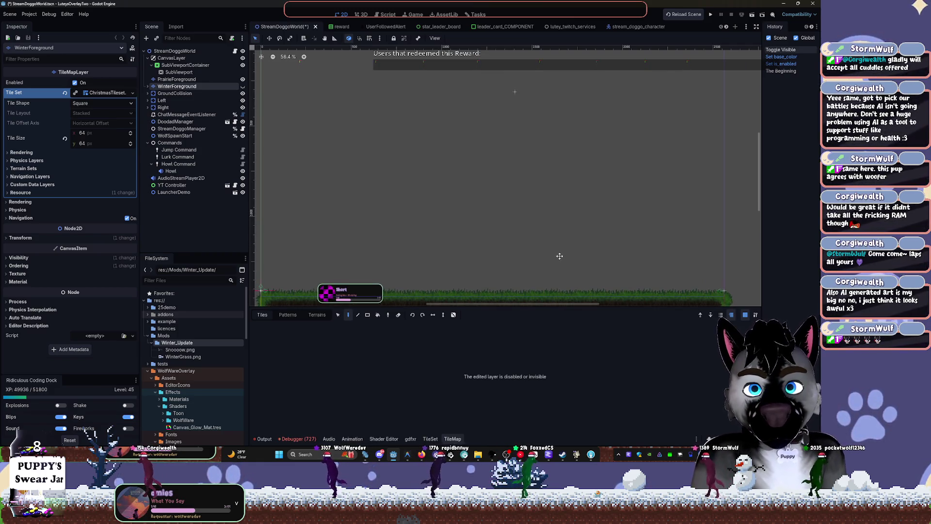
{"action": "left_click_drag", "start_coordinate": [559, 256], "coordinate": [561, 258]}
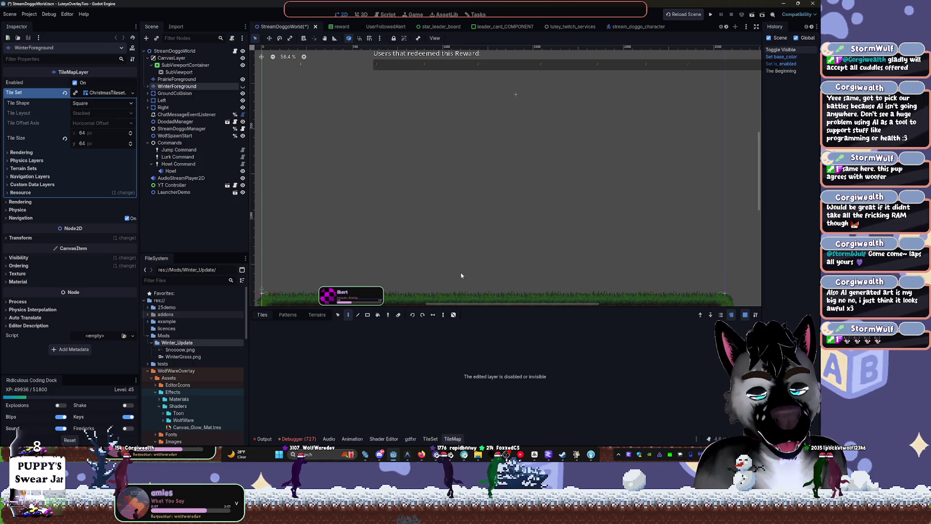
{"action": "left_click_drag", "start_coordinate": [461, 275], "coordinate": [496, 244]}
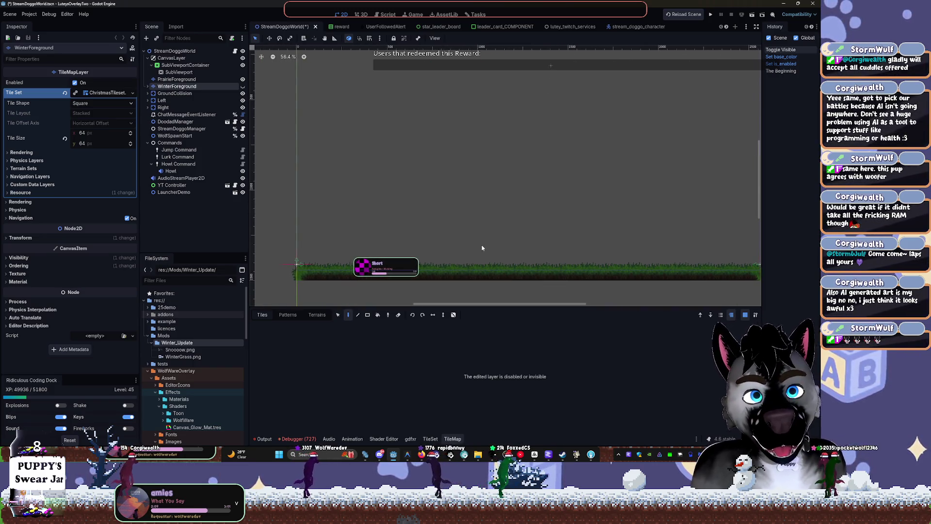
{"action": "scroll", "coordinate": [402, 244], "scroll_direction": "up", "scroll_amount": 4}
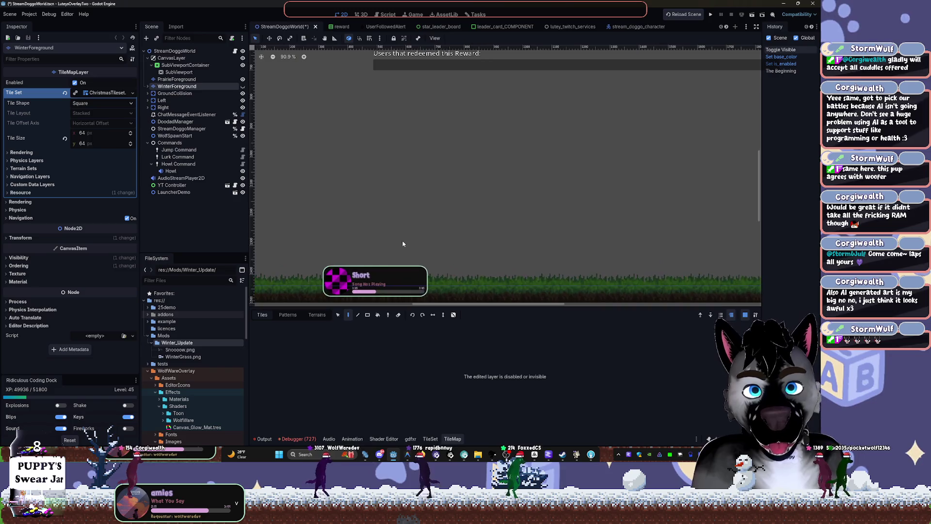
{"action": "mouse_move", "coordinate": [348, 252]}
{"action": "left_mouse_down"}
{"action": "mouse_move", "coordinate": [402, 227]}
{"action": "mouse_move", "coordinate": [429, 228]}
{"action": "left_mouse_up"}
{"action": "scroll", "coordinate": [425, 228], "scroll_direction": "up", "scroll_amount": 1}
{"action": "scroll", "coordinate": [424, 228], "scroll_direction": "up", "scroll_amount": 5}
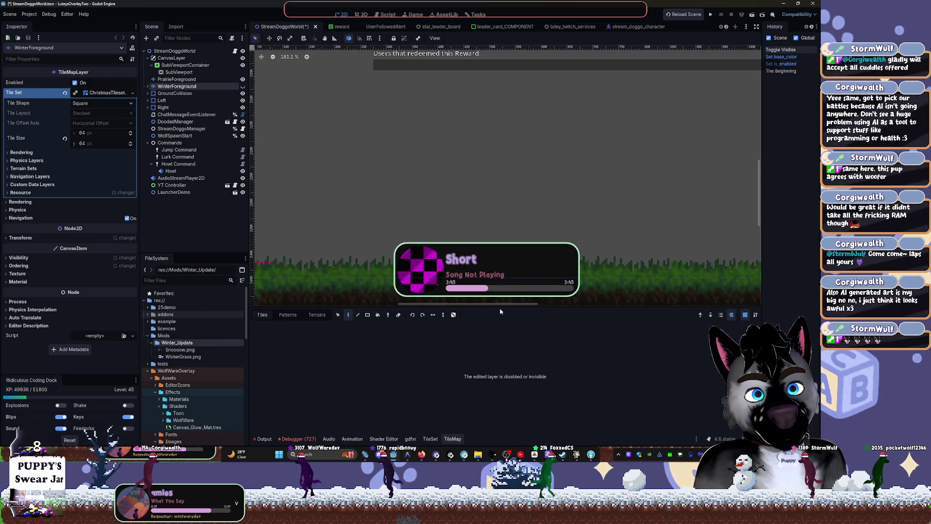
{"action": "mouse_move", "coordinate": [498, 306]}
{"action": "left_mouse_down"}
{"action": "mouse_move", "coordinate": [491, 366]}
{"action": "mouse_move", "coordinate": [485, 299]}
{"action": "mouse_move", "coordinate": [449, 279]}
{"action": "mouse_move", "coordinate": [346, 264]}
{"action": "left_mouse_up"}
{"action": "left_click_drag", "start_coordinate": [582, 307], "coordinate": [585, 427]}
{"action": "mouse_move", "coordinate": [557, 209]}
{"action": "left_mouse_down"}
{"action": "mouse_move", "coordinate": [507, 276]}
{"action": "mouse_move", "coordinate": [458, 283]}
{"action": "left_mouse_up"}
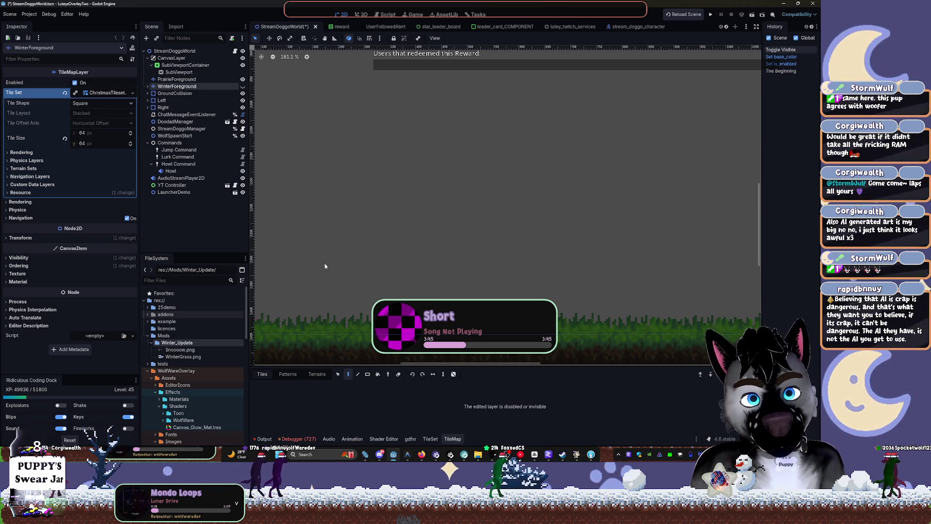
Expand WinterForeground to reveal WinterDeco, nudge the view, then switch to the reward scene.
{"action": "left_click", "coordinate": [148, 86]}
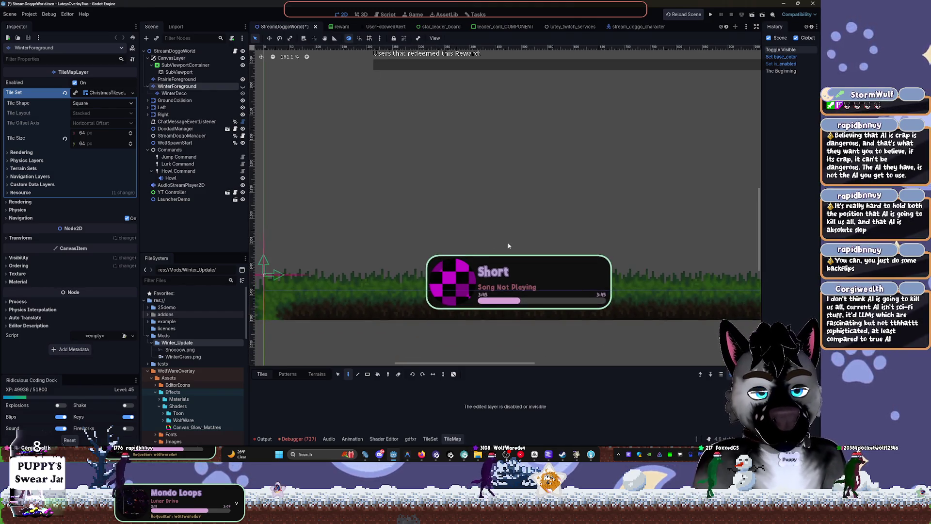
{"action": "left_click_drag", "start_coordinate": [488, 294], "coordinate": [469, 301]}
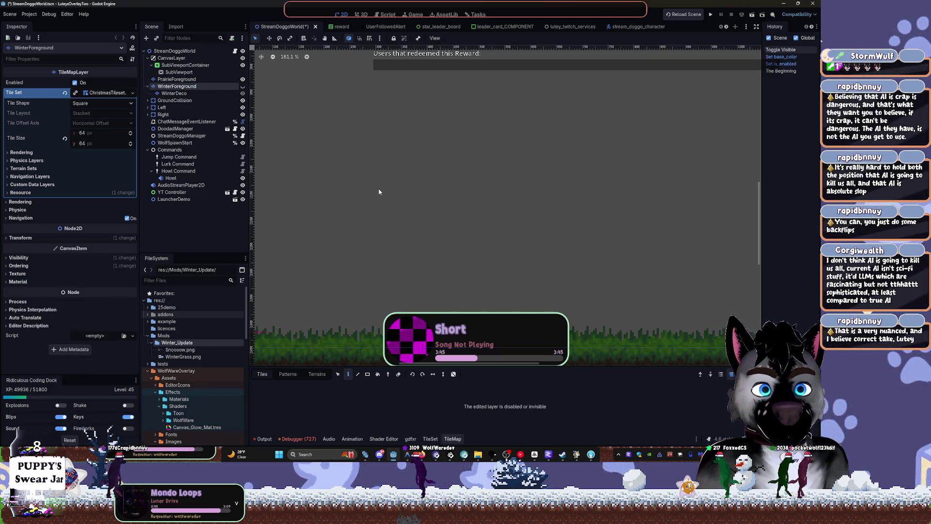
{"action": "left_click", "coordinate": [334, 26]}
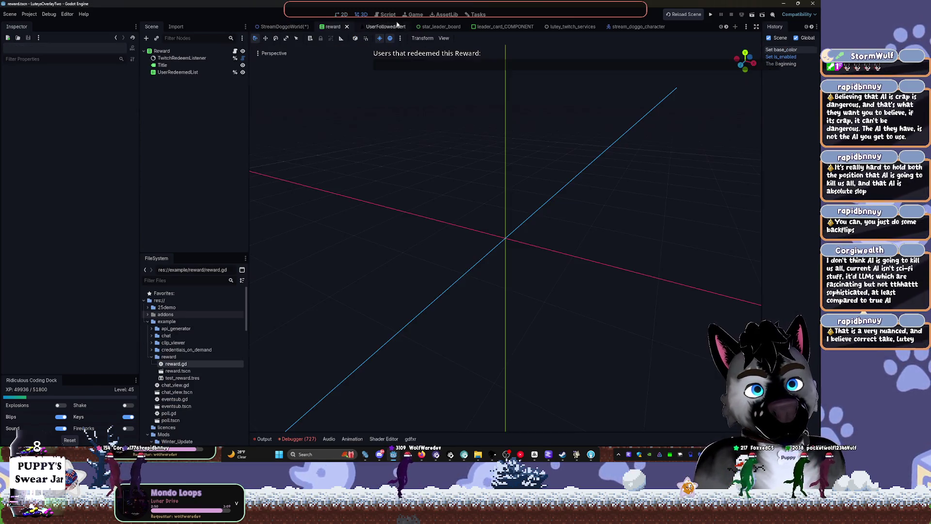
Open reward.gd and step through its _ready, setup_twitcher and _notification functions.
{"action": "left_click", "coordinate": [387, 14]}
{"action": "left_click", "coordinate": [445, 137]}
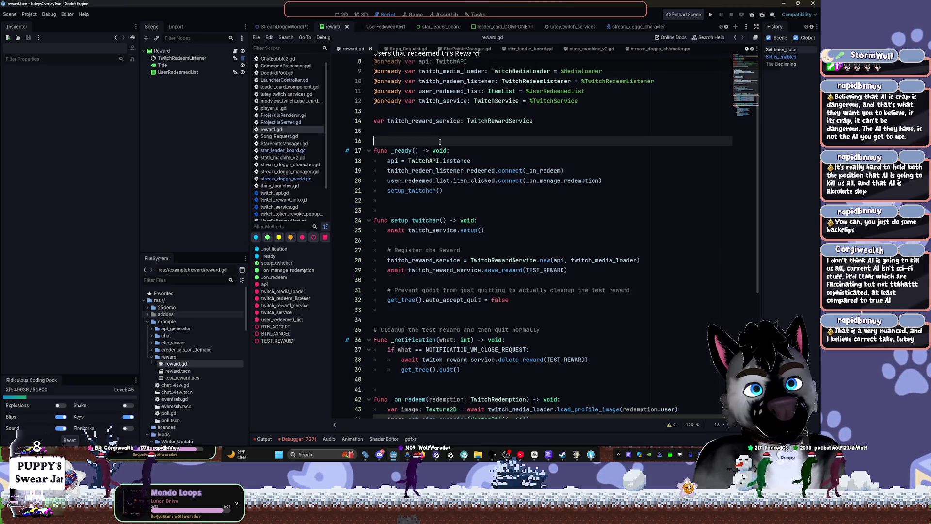
{"action": "left_click", "coordinate": [378, 151]}
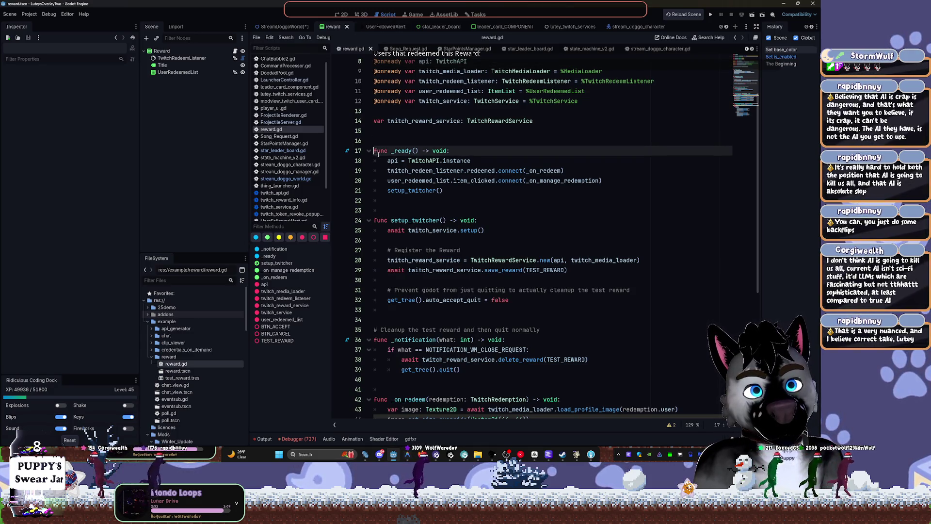
{"action": "left_click", "coordinate": [375, 221]}
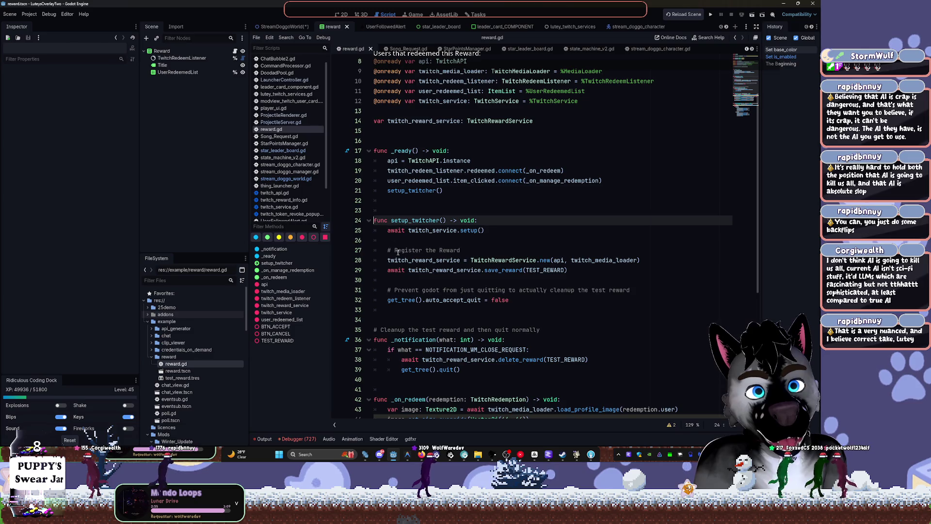
{"action": "left_click", "coordinate": [377, 339]}
{"action": "scroll", "coordinate": [374, 320], "scroll_direction": "down", "scroll_amount": 3}
Check _on_redeem and _on_manage_redemption, then bring the Overlay Structure whiteboard to the front.
{"action": "left_click", "coordinate": [374, 311]}
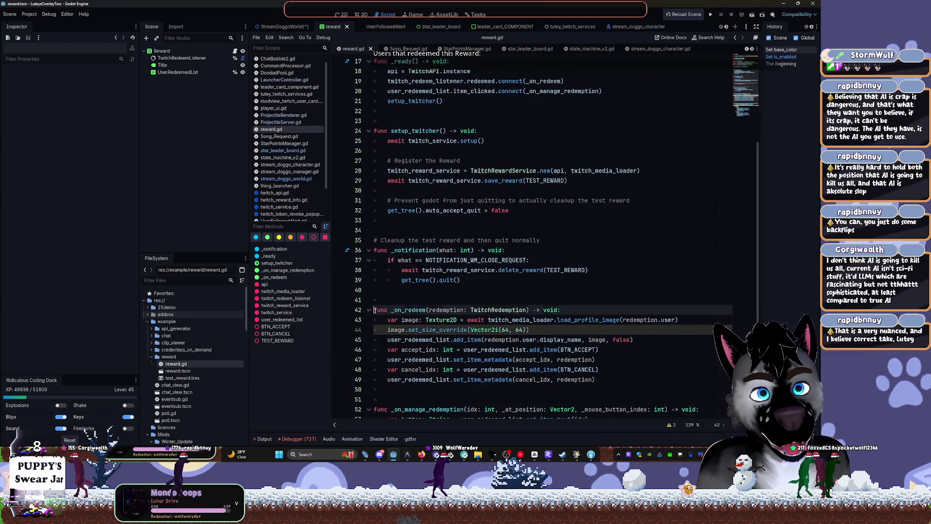
{"action": "scroll", "coordinate": [375, 339], "scroll_direction": "down", "scroll_amount": 2}
{"action": "left_click", "coordinate": [375, 349]}
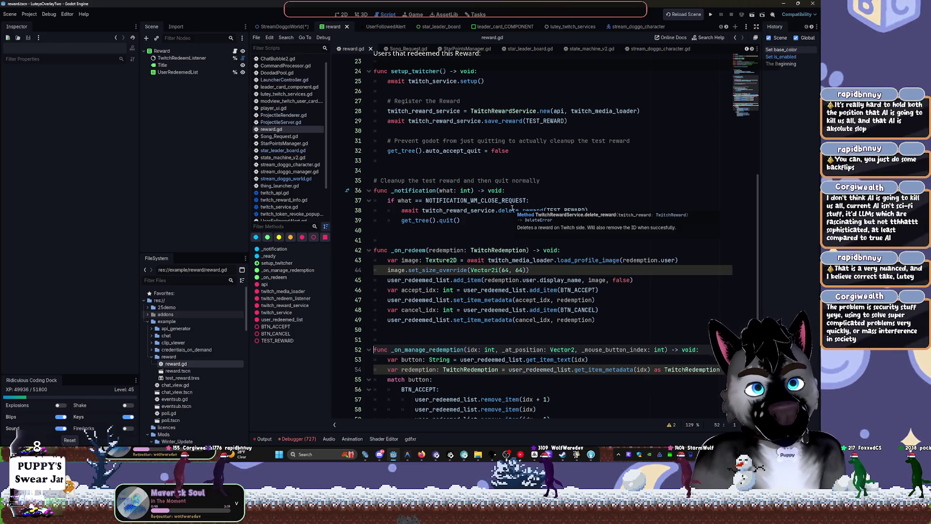
{"action": "scroll", "coordinate": [513, 209], "scroll_direction": "up", "scroll_amount": 7}
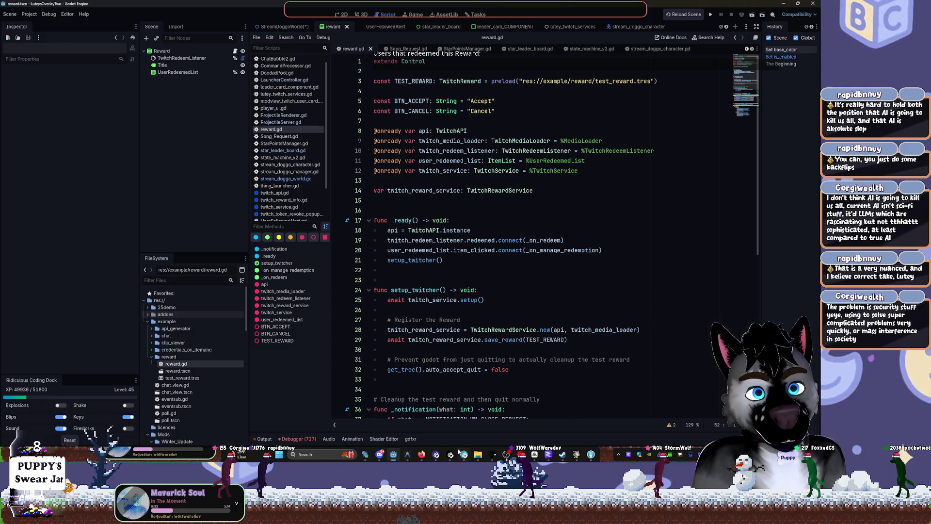
{"action": "left_click", "coordinate": [532, 456]}
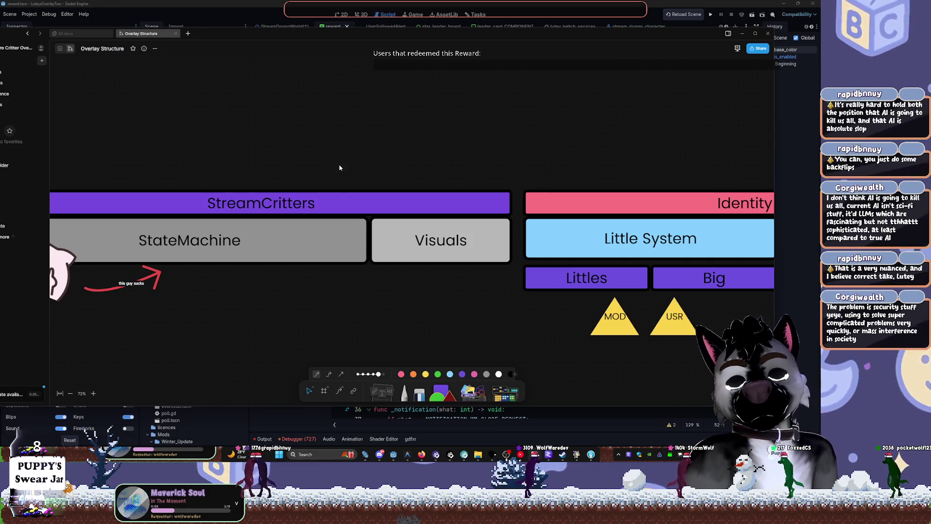
Pan to free space above the diagram and add a purple circle there.
{"action": "mouse_move", "coordinate": [441, 121]}
{"action": "left_mouse_down"}
{"action": "mouse_move", "coordinate": [458, 158]}
{"action": "mouse_move", "coordinate": [470, 235]}
{"action": "left_mouse_up"}
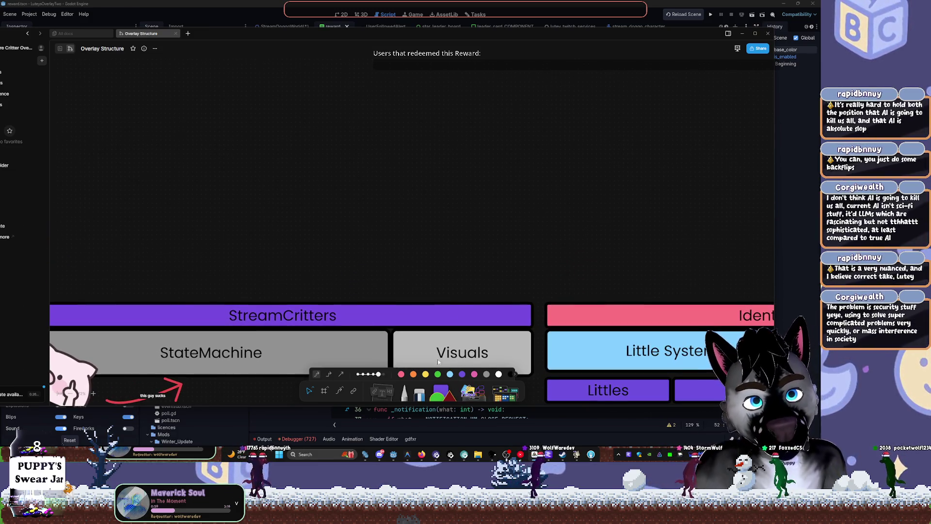
{"action": "left_click", "coordinate": [440, 392]}
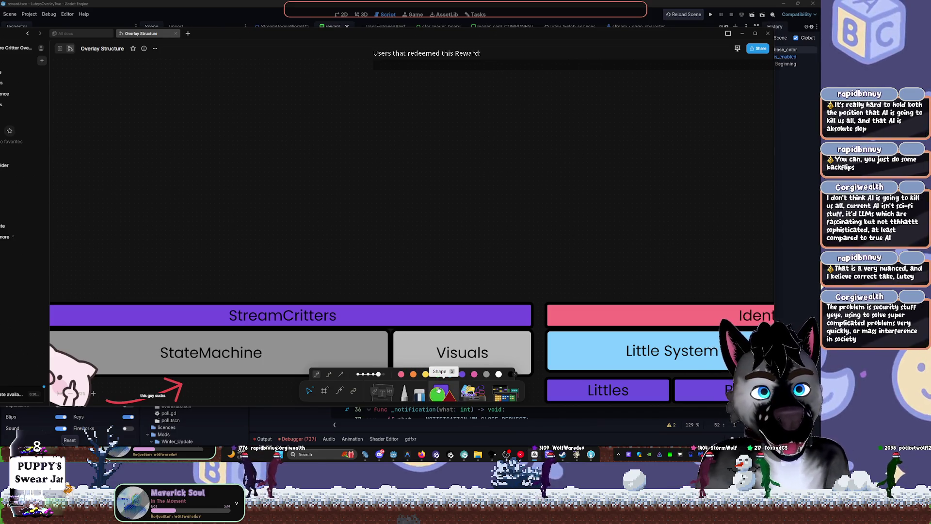
{"action": "left_click", "coordinate": [441, 379]}
{"action": "left_click_drag", "start_coordinate": [299, 210], "coordinate": [263, 177]}
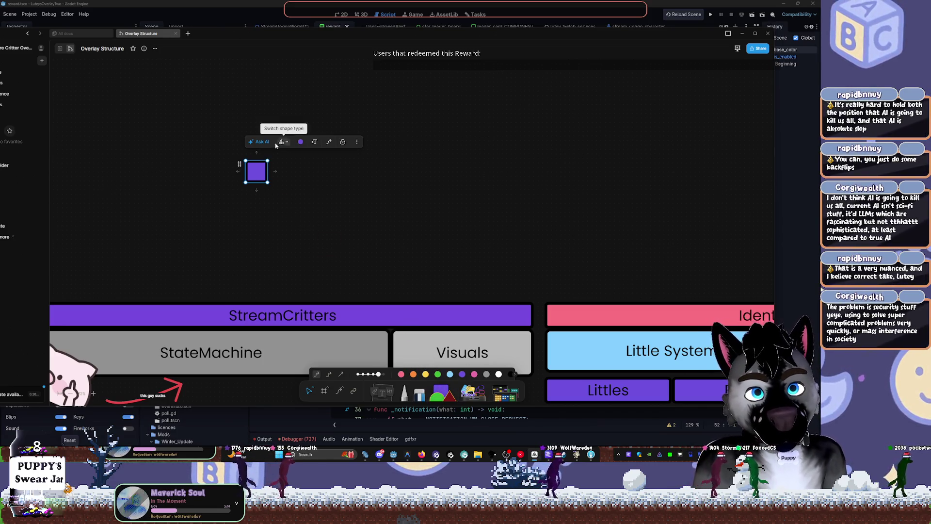
{"action": "left_click", "coordinate": [284, 142]}
{"action": "left_click", "coordinate": [272, 156]}
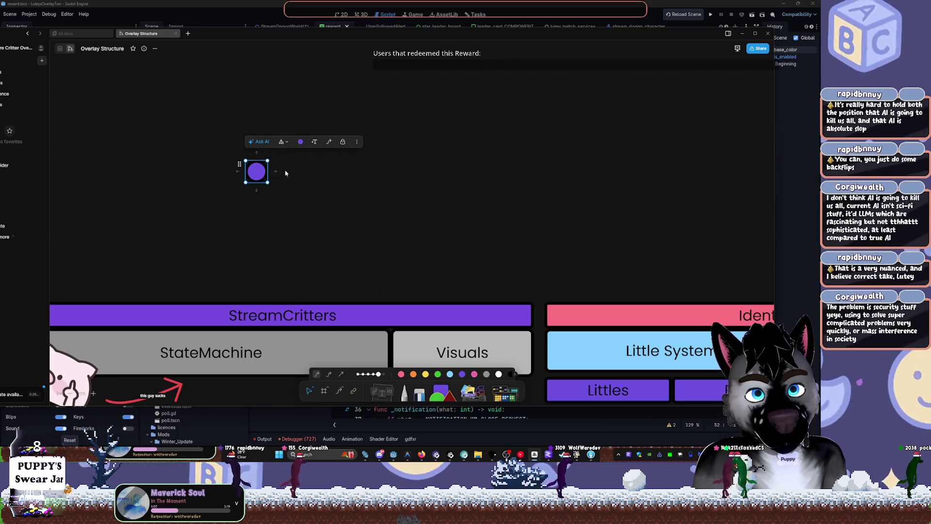
{"action": "left_click_drag", "start_coordinate": [258, 173], "coordinate": [189, 191]}
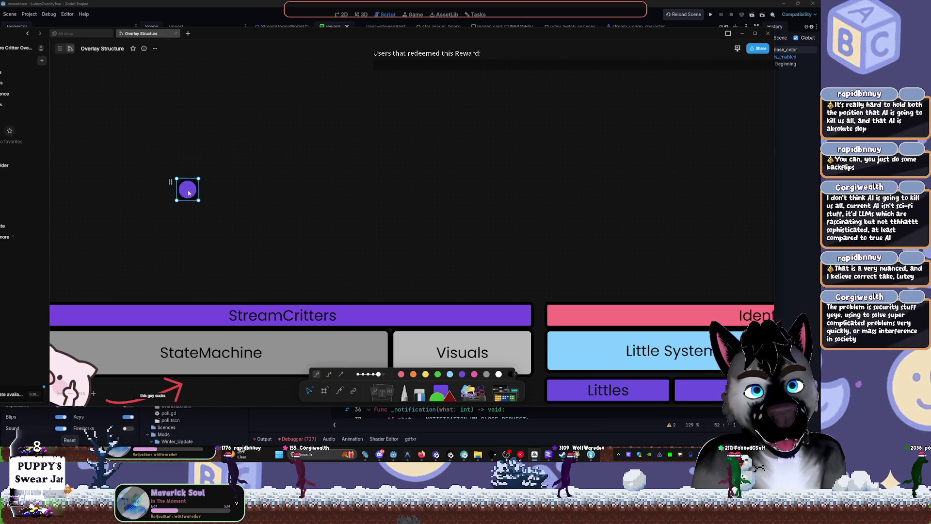
Add a purple square and a red triangle to the right of the circle.
{"action": "left_click", "coordinate": [443, 390]}
{"action": "left_click", "coordinate": [217, 188]}
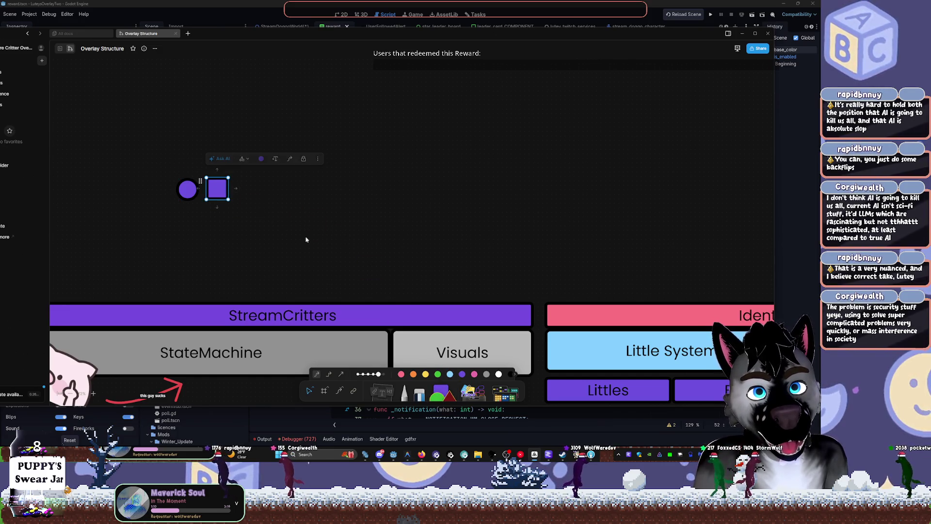
{"action": "left_click", "coordinate": [442, 391]}
{"action": "left_click", "coordinate": [244, 188]}
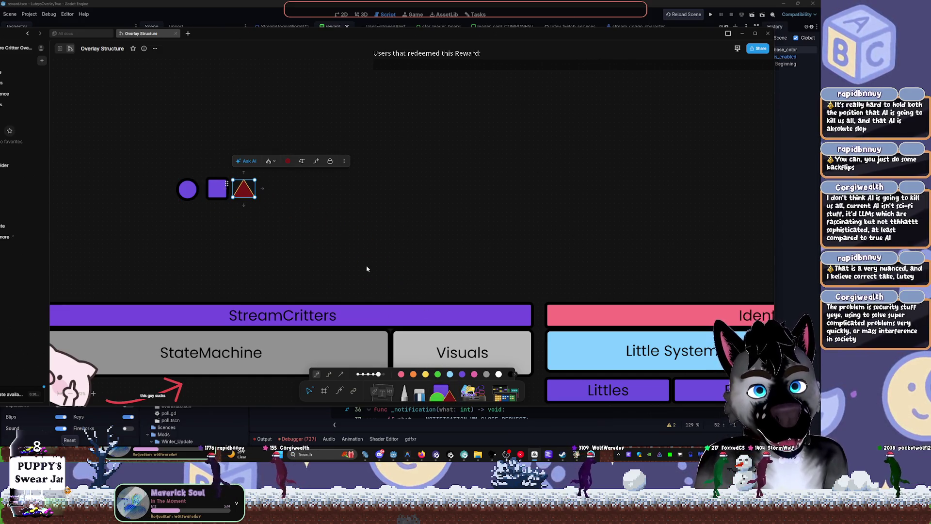
{"action": "left_click", "coordinate": [289, 200]}
Add a purple diamond beside the triangle and resize it.
{"action": "left_click", "coordinate": [442, 391]}
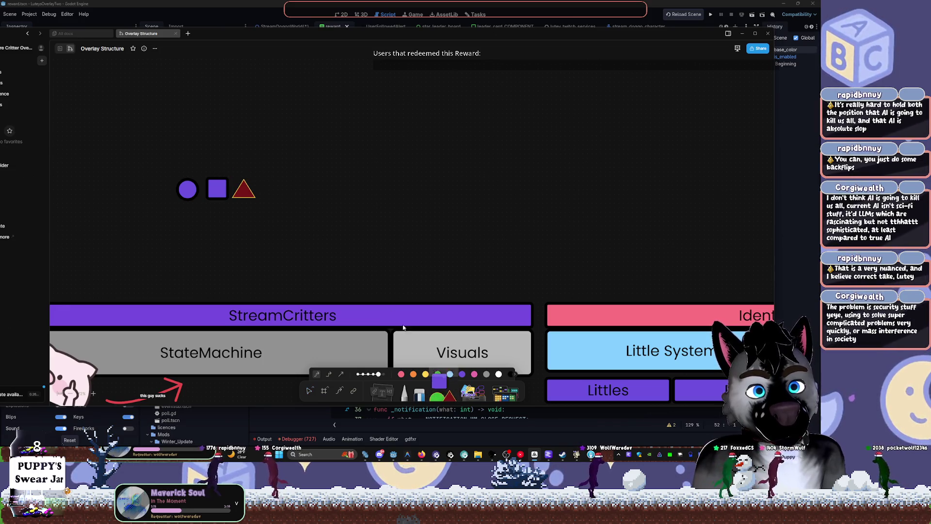
{"action": "left_click", "coordinate": [288, 196]}
{"action": "left_click", "coordinate": [318, 165]}
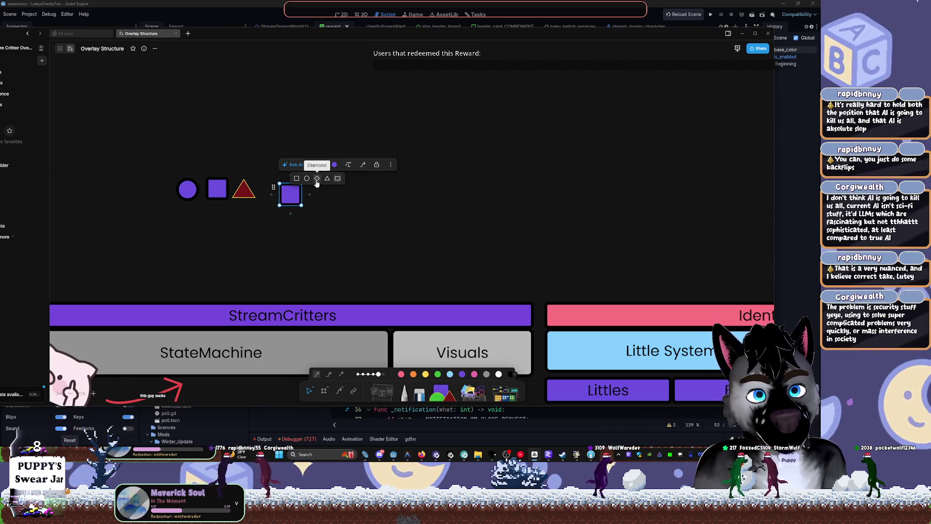
{"action": "left_click", "coordinate": [316, 181]}
{"action": "mouse_move", "coordinate": [298, 201]}
{"action": "left_mouse_down"}
{"action": "mouse_move", "coordinate": [277, 190]}
{"action": "mouse_move", "coordinate": [341, 138]}
{"action": "mouse_move", "coordinate": [330, 204]}
{"action": "mouse_move", "coordinate": [290, 172]}
{"action": "mouse_move", "coordinate": [249, 210]}
{"action": "mouse_move", "coordinate": [261, 206]}
{"action": "left_mouse_up"}
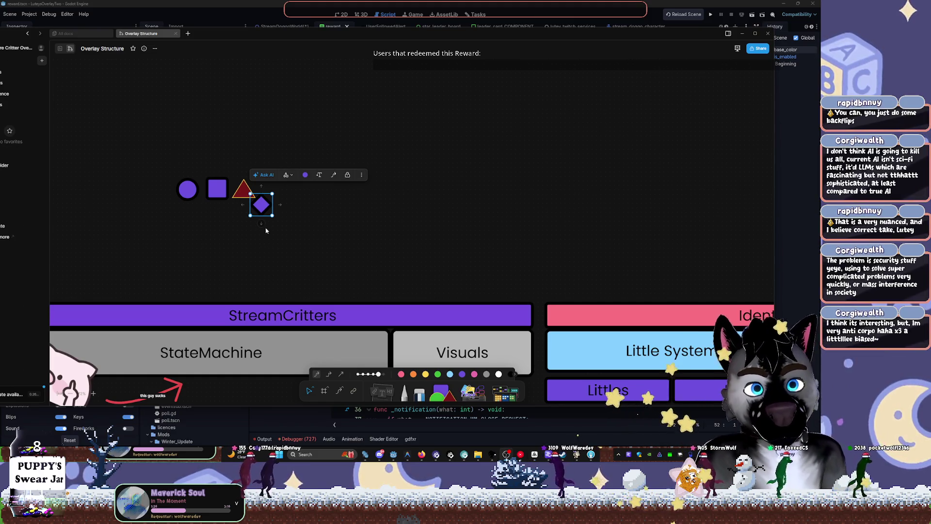
{"action": "mouse_move", "coordinate": [272, 215]}
{"action": "left_mouse_down"}
{"action": "mouse_move", "coordinate": [403, 344]}
{"action": "mouse_move", "coordinate": [461, 368]}
{"action": "mouse_move", "coordinate": [459, 207]}
{"action": "mouse_move", "coordinate": [413, 335]}
{"action": "mouse_move", "coordinate": [434, 176]}
{"action": "left_mouse_up"}
Pull the overlapping diamonds apart, reposition one, and send the left diamond to the back.
{"action": "left_click_drag", "start_coordinate": [333, 271], "coordinate": [408, 109]}
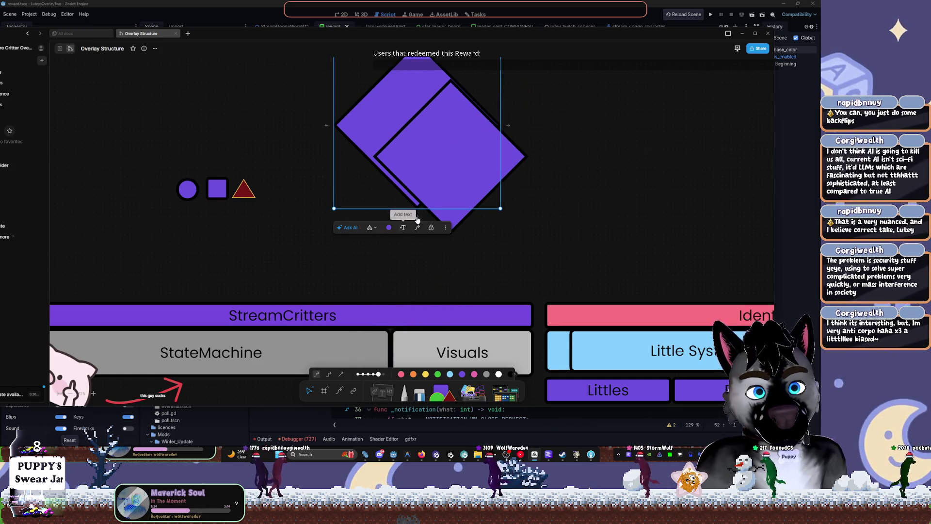
{"action": "scroll", "coordinate": [461, 193], "scroll_direction": "up", "scroll_amount": 2}
{"action": "scroll", "coordinate": [477, 226], "scroll_direction": "up", "scroll_amount": 2}
{"action": "mouse_move", "coordinate": [392, 220]}
{"action": "left_mouse_down"}
{"action": "mouse_move", "coordinate": [412, 181]}
{"action": "mouse_move", "coordinate": [436, 198]}
{"action": "mouse_move", "coordinate": [458, 183]}
{"action": "mouse_move", "coordinate": [388, 230]}
{"action": "mouse_move", "coordinate": [345, 281]}
{"action": "mouse_move", "coordinate": [347, 270]}
{"action": "mouse_move", "coordinate": [348, 283]}
{"action": "left_mouse_up"}
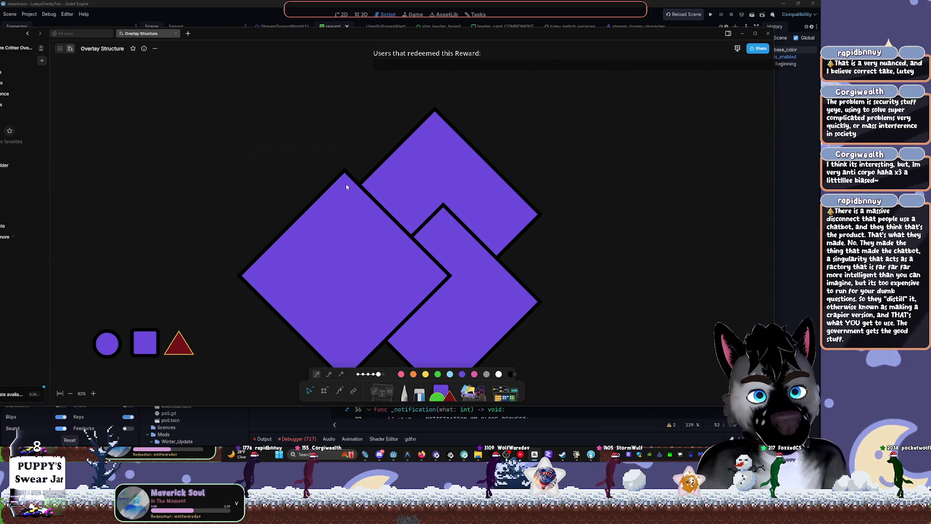
{"action": "left_click", "coordinate": [349, 149]}
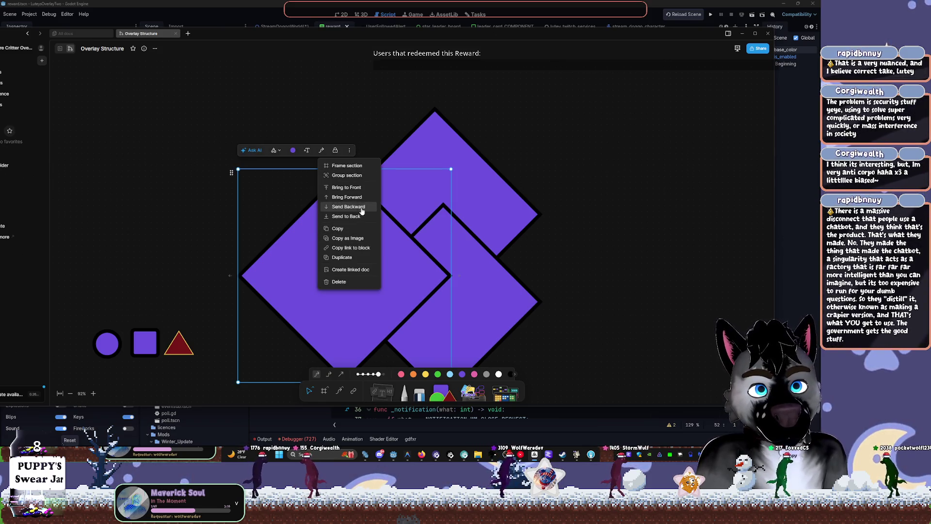
{"action": "left_click", "coordinate": [348, 216]}
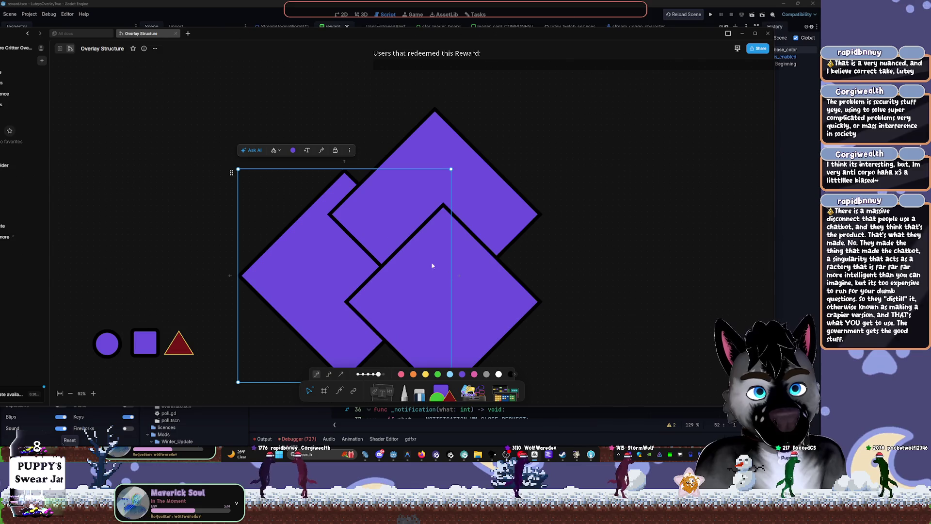
Reselect the left diamond and change its stacking order again.
{"action": "left_click", "coordinate": [437, 287]}
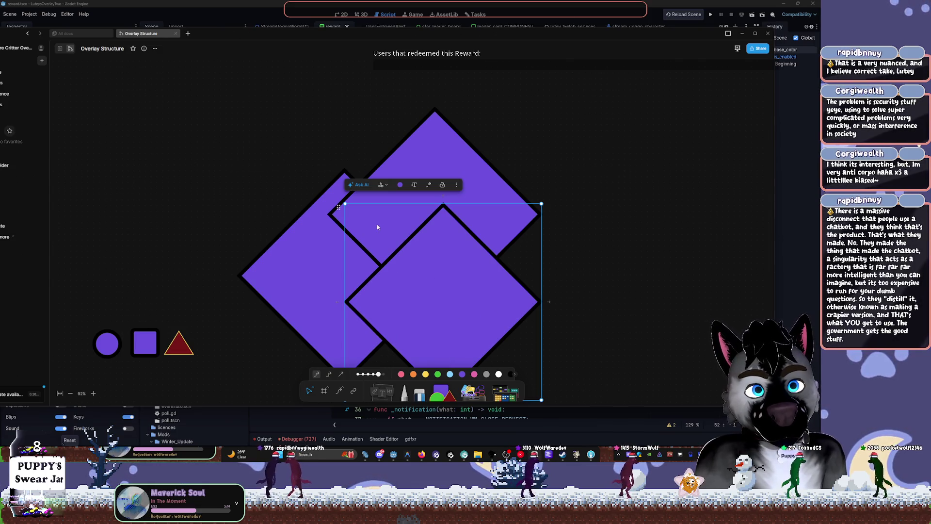
{"action": "left_click", "coordinate": [312, 262]}
{"action": "left_click", "coordinate": [350, 150]}
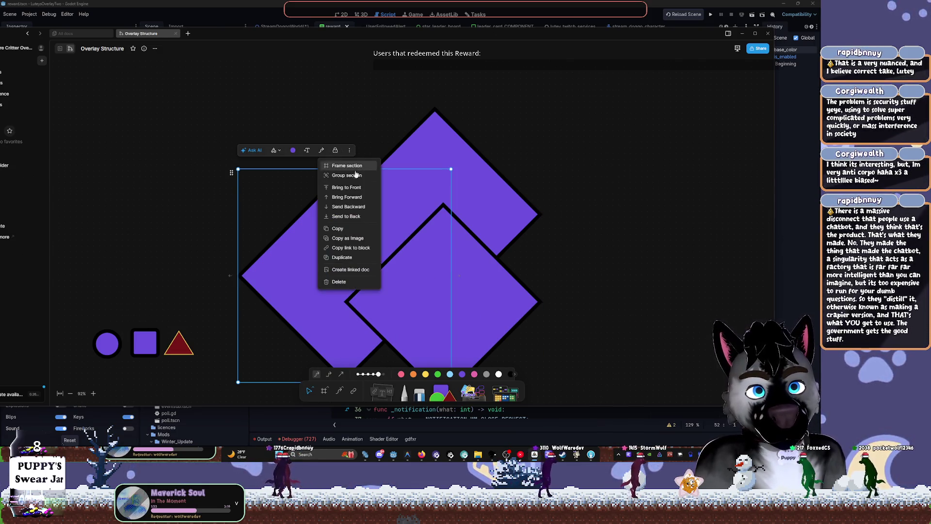
{"action": "left_click", "coordinate": [363, 198]}
{"action": "key", "text": "Escape"}
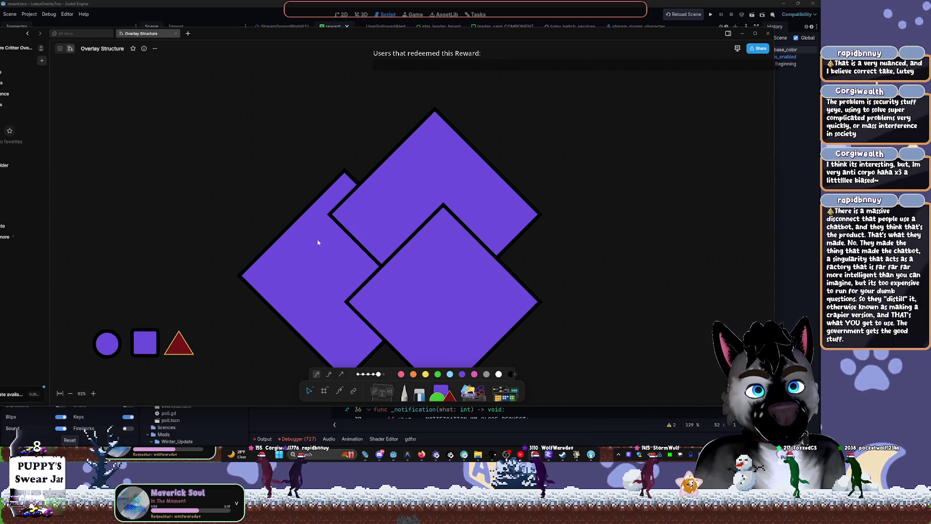
Recheck the left diamond's layering options, then open the document's options menu.
{"action": "left_click", "coordinate": [327, 216]}
{"action": "left_click", "coordinate": [321, 211]}
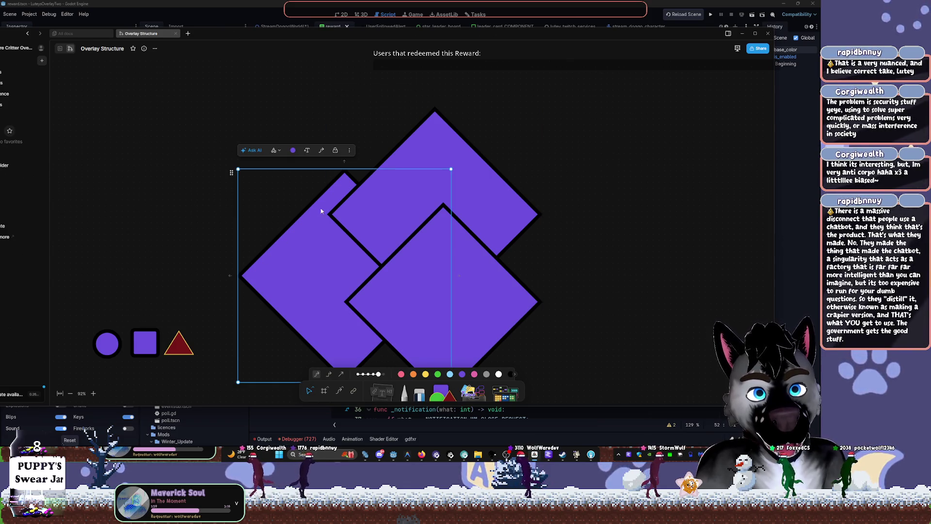
{"action": "left_click", "coordinate": [349, 150]}
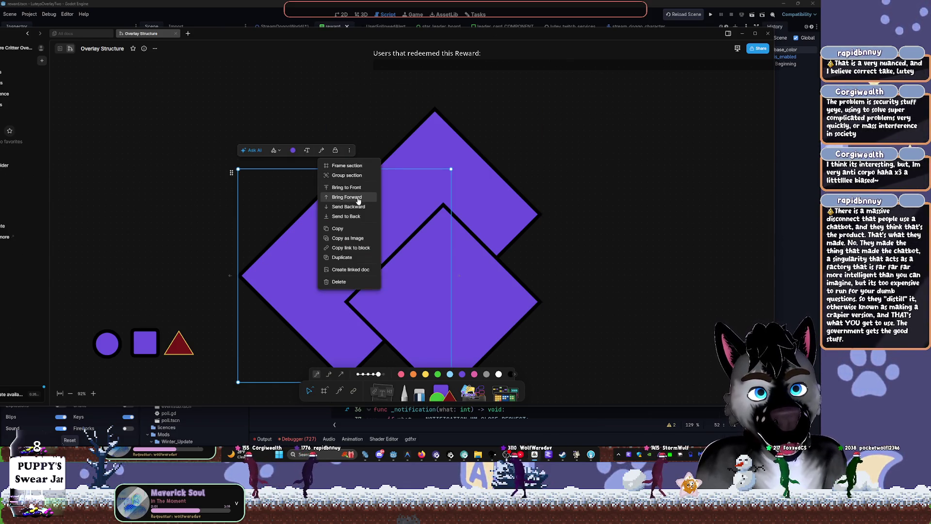
{"action": "left_click", "coordinate": [299, 256]}
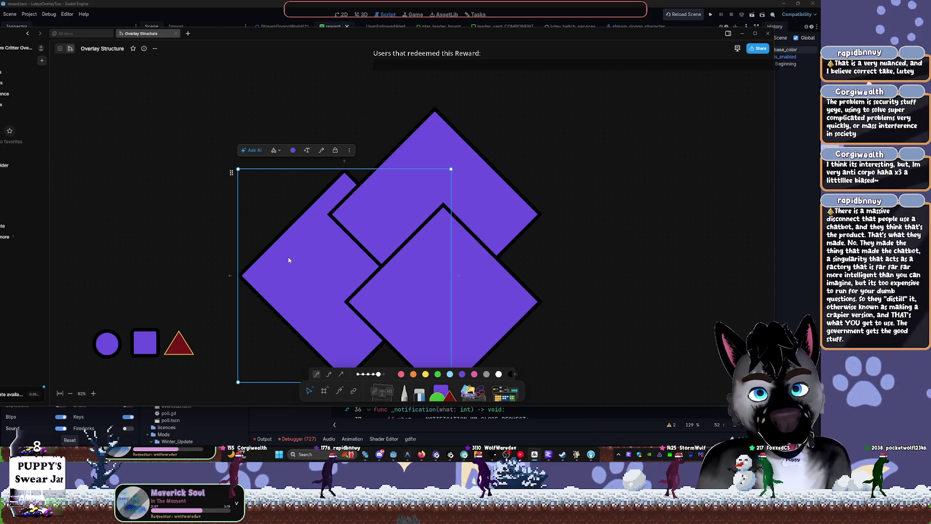
{"action": "left_click", "coordinate": [154, 48]}
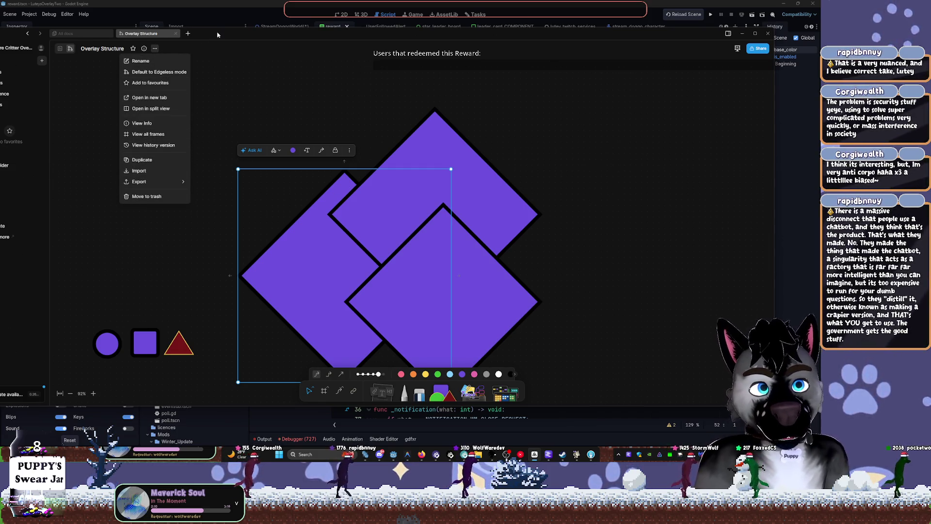
Review the Appearance and Editor pages of AFFiNE settings, then close settings to return to the board.
{"action": "mouse_move", "coordinate": [219, 34]}
{"action": "left_mouse_down"}
{"action": "mouse_move", "coordinate": [293, 29]}
{"action": "mouse_move", "coordinate": [255, 25]}
{"action": "left_mouse_up"}
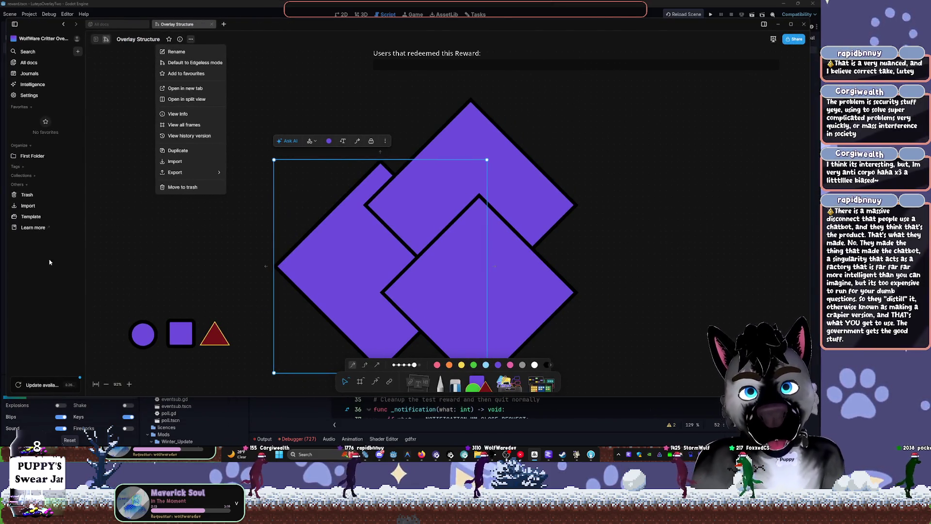
{"action": "left_click", "coordinate": [34, 96]}
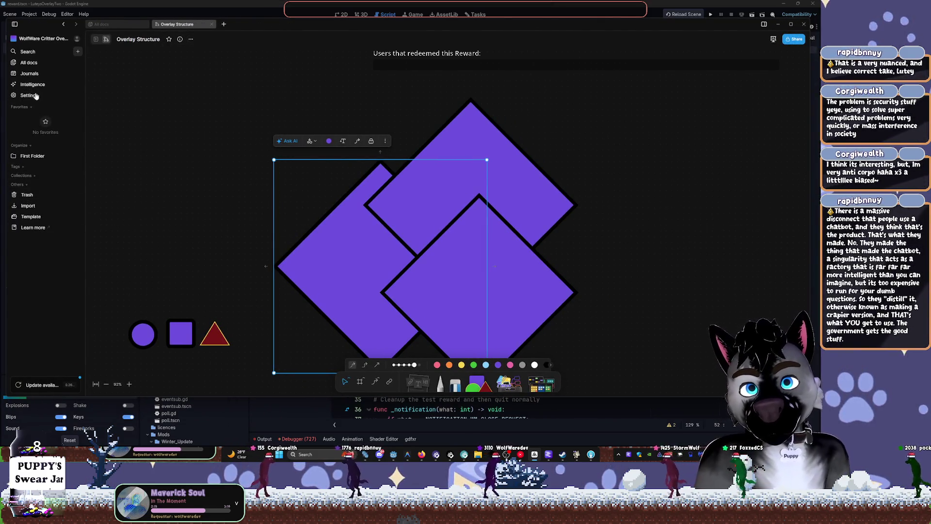
{"action": "left_click", "coordinate": [29, 95]}
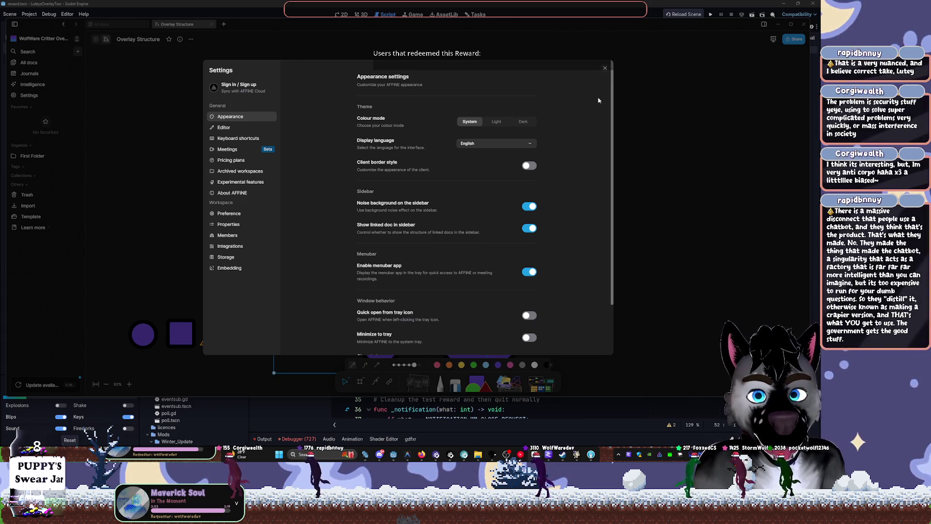
{"action": "scroll", "coordinate": [609, 135], "scroll_direction": "down", "scroll_amount": 2}
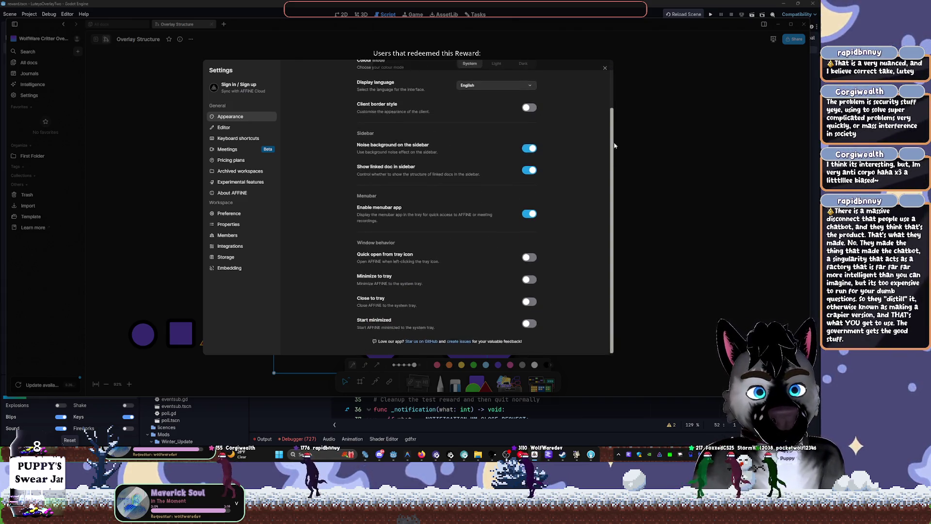
{"action": "mouse_move", "coordinate": [610, 139]}
{"action": "left_mouse_down"}
{"action": "mouse_move", "coordinate": [611, 154]}
{"action": "mouse_move", "coordinate": [612, 105]}
{"action": "mouse_move", "coordinate": [609, 125]}
{"action": "left_mouse_up"}
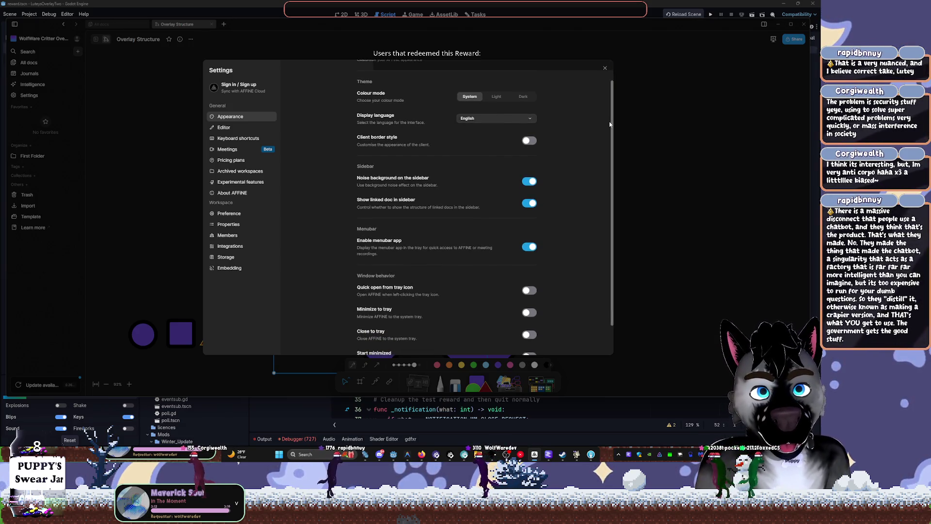
{"action": "left_click", "coordinate": [240, 127]}
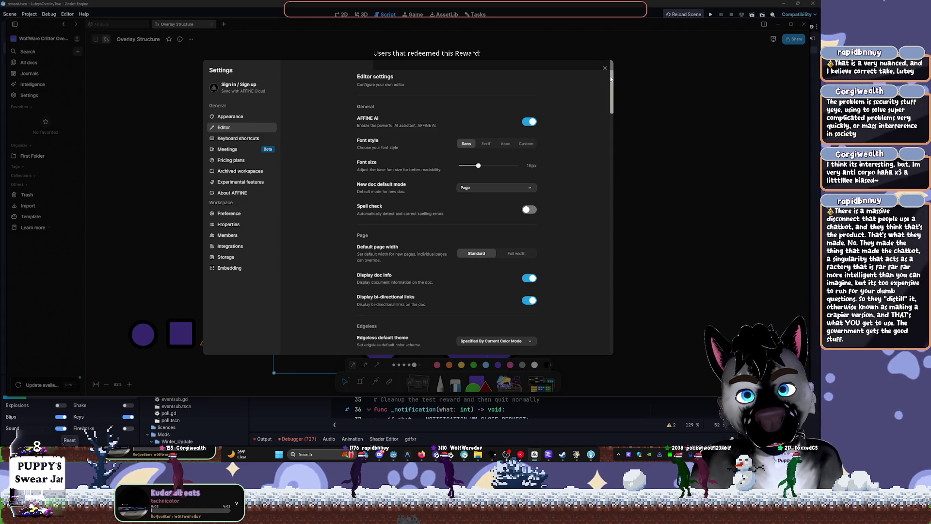
{"action": "left_click", "coordinate": [654, 140]}
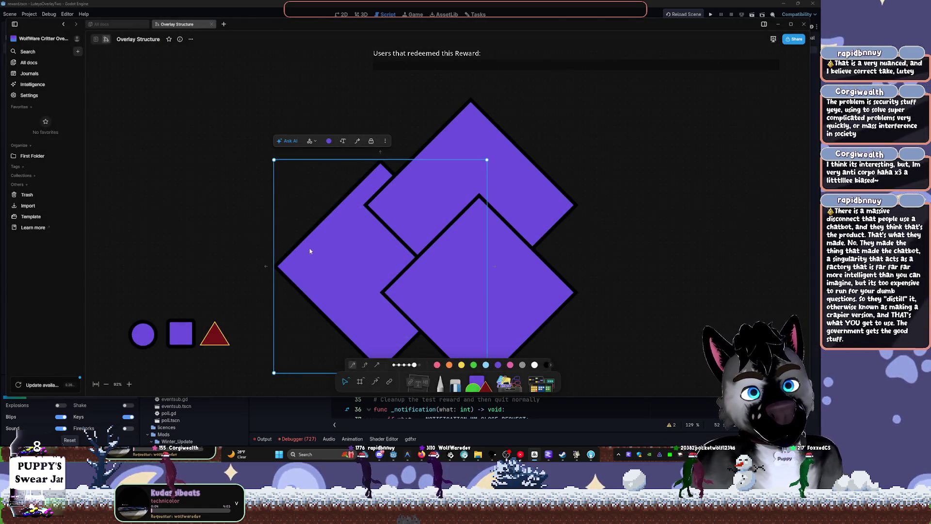
Enlarge the lower diamond and bring a diamond to the front.
{"action": "left_click", "coordinate": [437, 280]}
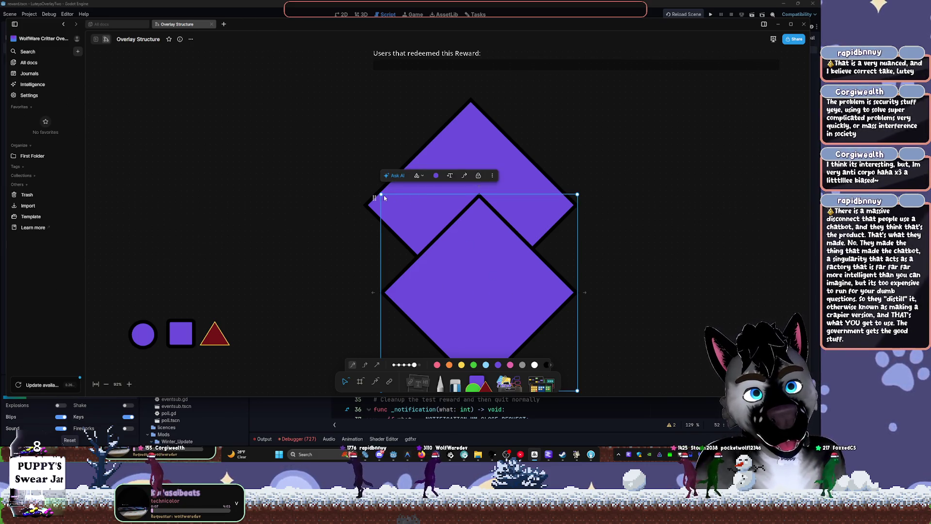
{"action": "mouse_move", "coordinate": [381, 195]}
{"action": "left_mouse_down"}
{"action": "mouse_move", "coordinate": [320, 179]}
{"action": "mouse_move", "coordinate": [347, 136]}
{"action": "mouse_move", "coordinate": [307, 127]}
{"action": "left_mouse_up"}
{"action": "left_click", "coordinate": [423, 121]}
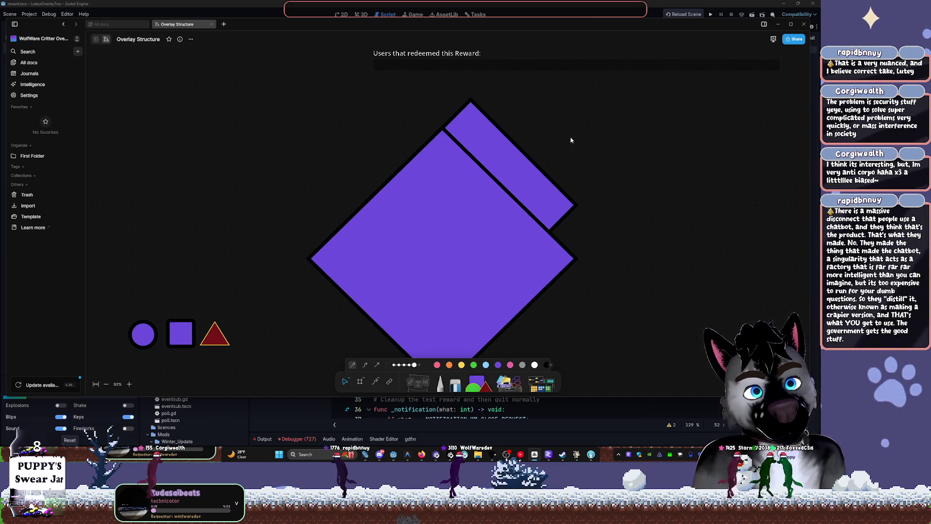
{"action": "left_click", "coordinate": [531, 167]}
{"action": "left_click", "coordinate": [476, 77]}
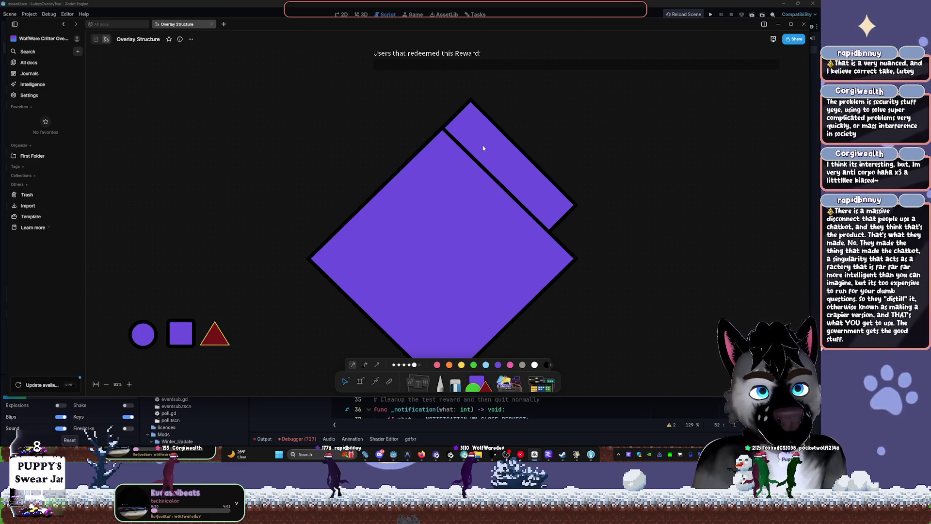
{"action": "left_click", "coordinate": [482, 144]}
{"action": "left_click", "coordinate": [476, 79]}
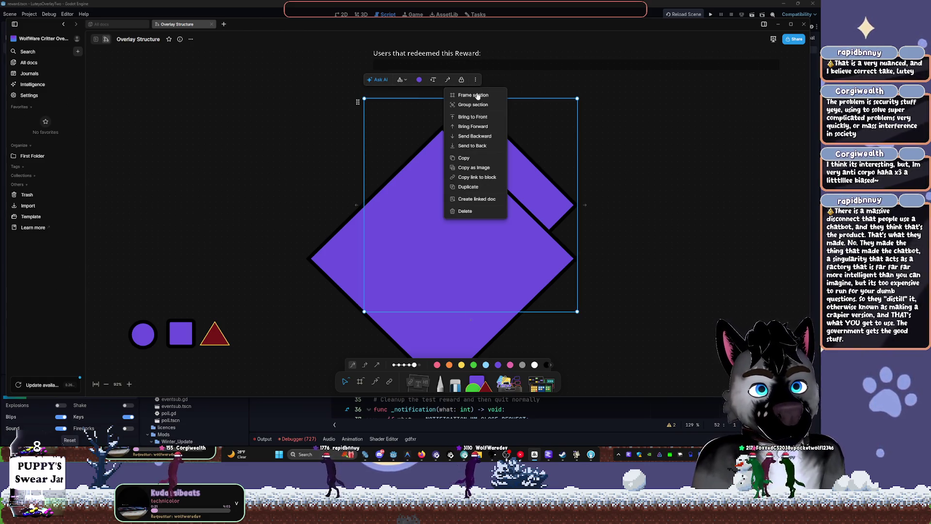
{"action": "left_click", "coordinate": [484, 119]}
{"action": "left_click", "coordinate": [648, 222]}
Delete both diamonds, the red triangle, the purple square and the purple circle.
{"action": "left_click", "coordinate": [430, 243]}
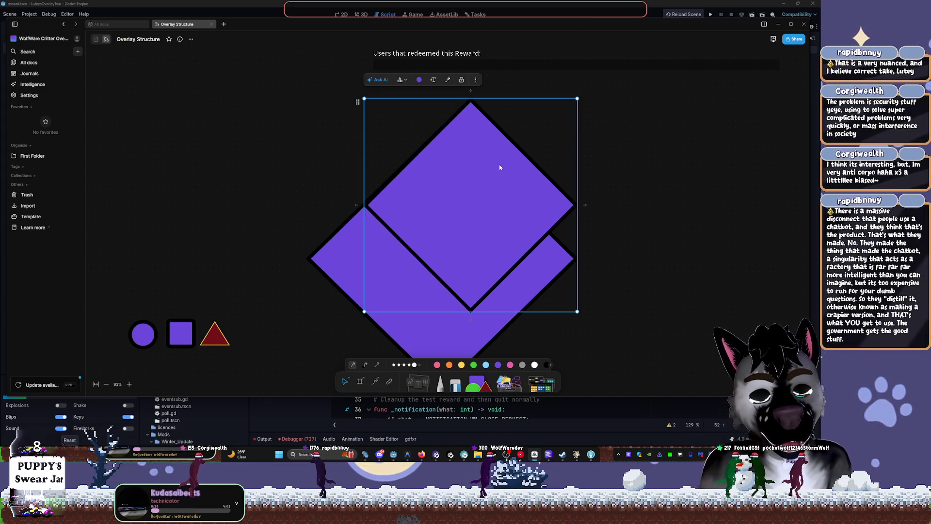
{"action": "key", "text": "Delete"}
{"action": "left_click", "coordinate": [461, 212]}
{"action": "key", "text": "Delete"}
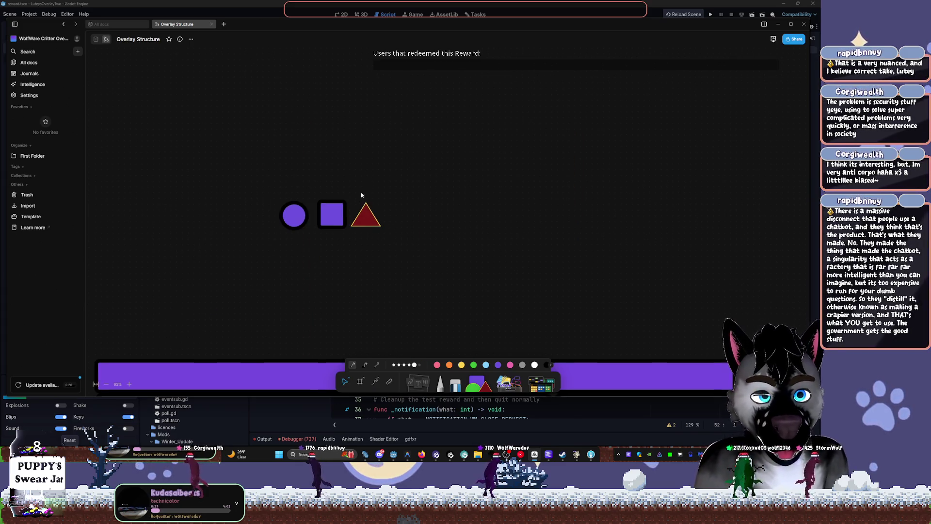
{"action": "left_click", "coordinate": [365, 214]}
{"action": "key", "text": "Delete"}
{"action": "left_click", "coordinate": [345, 222]}
{"action": "key", "text": "Delete"}
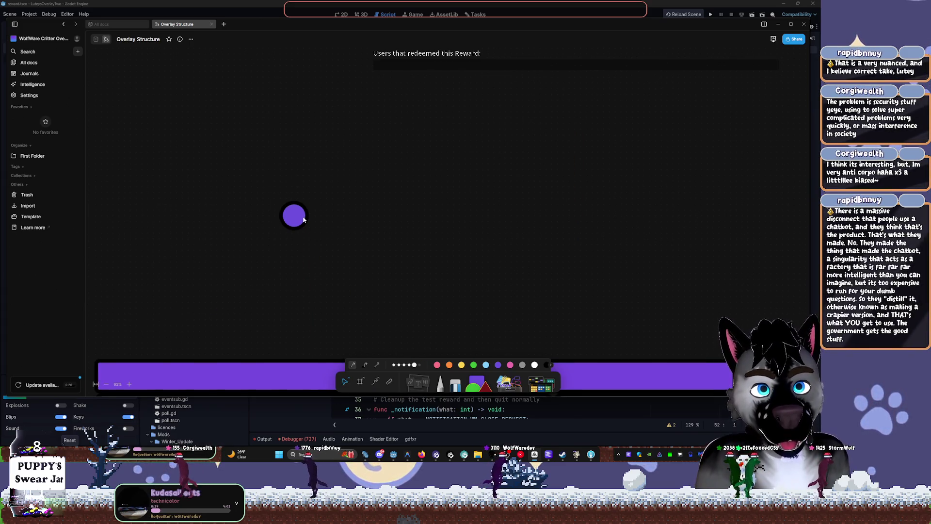
{"action": "left_click", "coordinate": [294, 215]}
{"action": "key", "text": "Delete"}
{"action": "scroll", "coordinate": [557, 144], "scroll_direction": "down", "scroll_amount": 4}
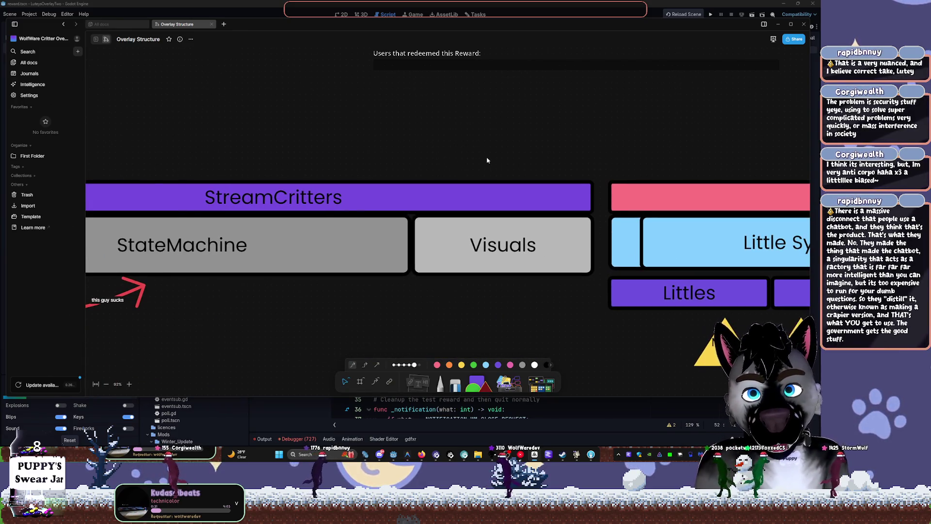
Zoom out to 32% and pan so empty space lies above the system groups.
{"action": "scroll", "coordinate": [486, 161], "scroll_direction": "down", "scroll_amount": 5}
{"action": "left_click_drag", "start_coordinate": [370, 245], "coordinate": [466, 257]}
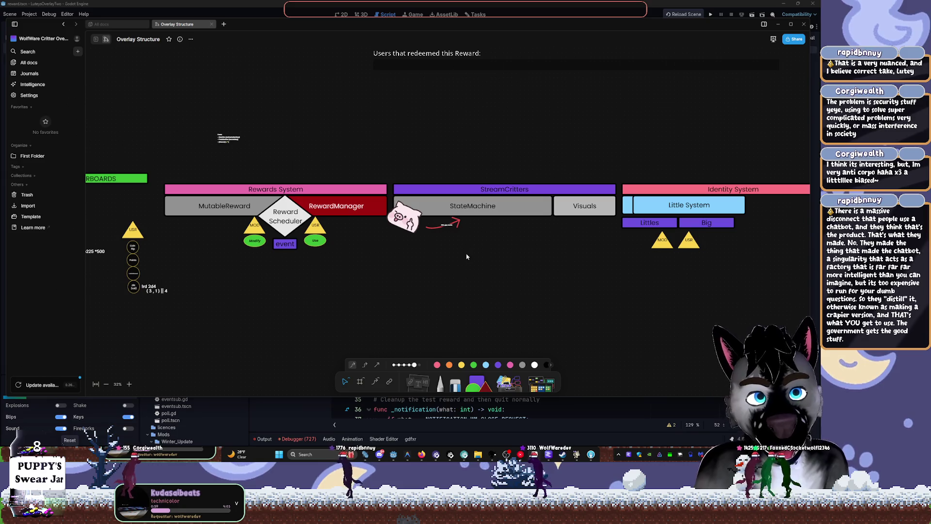
{"action": "left_click_drag", "start_coordinate": [658, 76], "coordinate": [513, 266]}
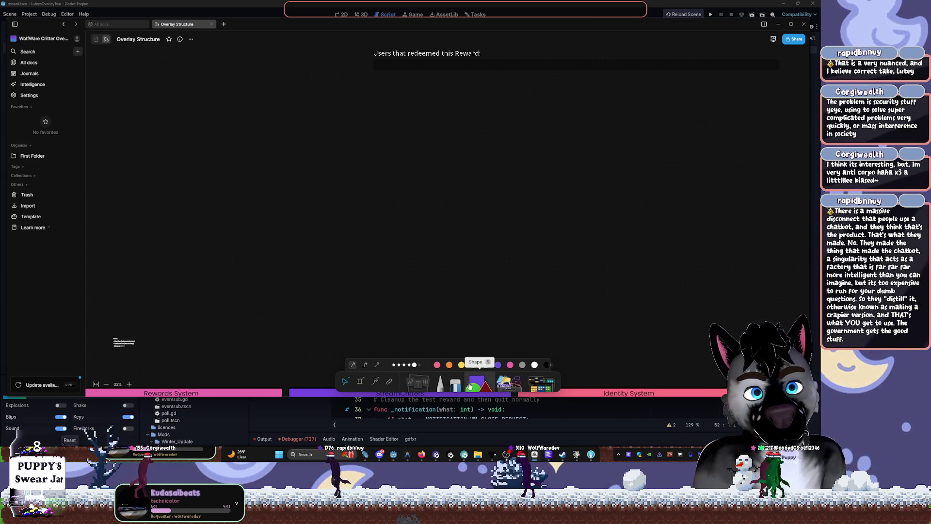
{"action": "left_click", "coordinate": [370, 101]}
Draw a purple rectangle above the system groups labelled 'Minigame' and position it.
{"action": "mouse_move", "coordinate": [388, 101]}
{"action": "left_mouse_down"}
{"action": "mouse_move", "coordinate": [426, 101]}
{"action": "mouse_move", "coordinate": [410, 136]}
{"action": "left_mouse_up"}
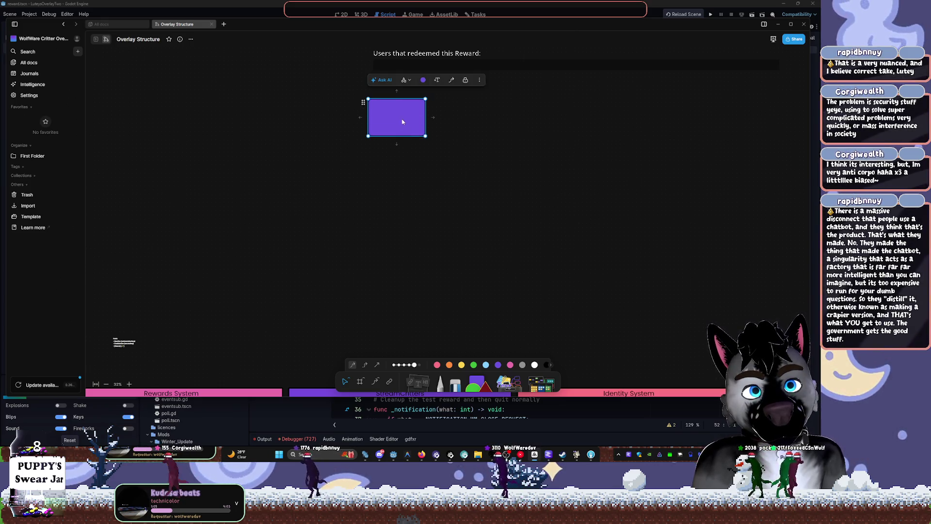
{"action": "double_click", "coordinate": [396, 117]}
{"action": "type", "text": "Minigame"}
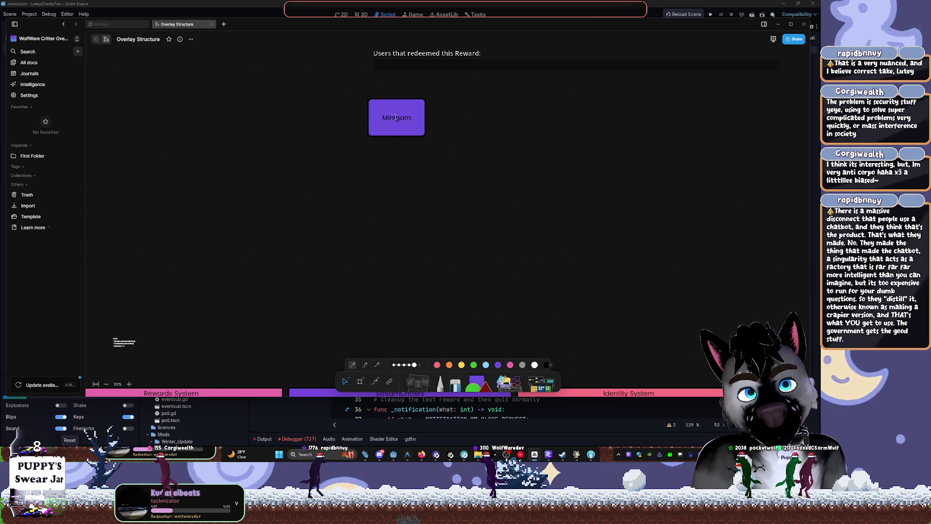
{"action": "left_click", "coordinate": [470, 129]}
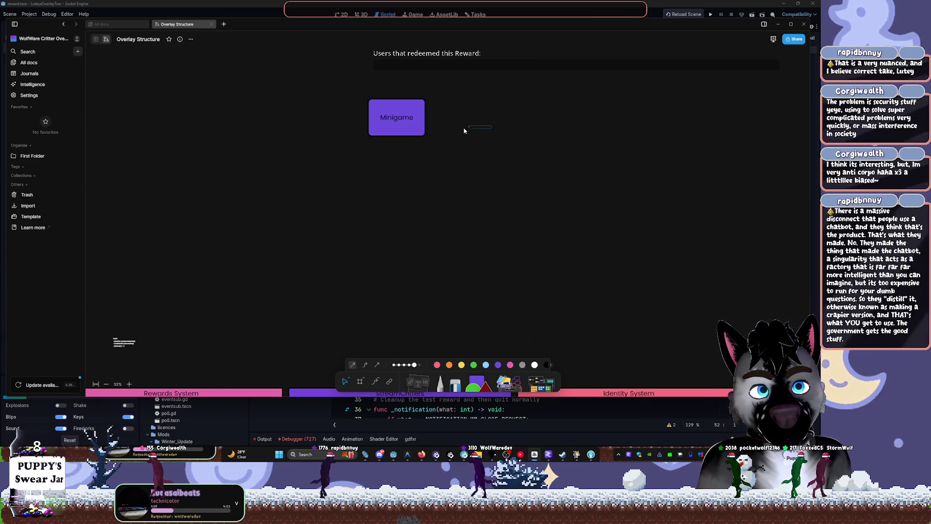
{"action": "left_click", "coordinate": [400, 127]}
{"action": "mouse_move", "coordinate": [413, 131]}
{"action": "left_mouse_down"}
{"action": "mouse_move", "coordinate": [446, 135]}
{"action": "mouse_move", "coordinate": [362, 123]}
{"action": "left_mouse_up"}
Duplicate the box, relabel the copy 'Management GUI', and place Minigame below-right of it.
{"action": "key", "text": "ctrl+c"}
{"action": "key", "text": "ctrl+v"}
{"action": "double_click", "coordinate": [362, 123]}
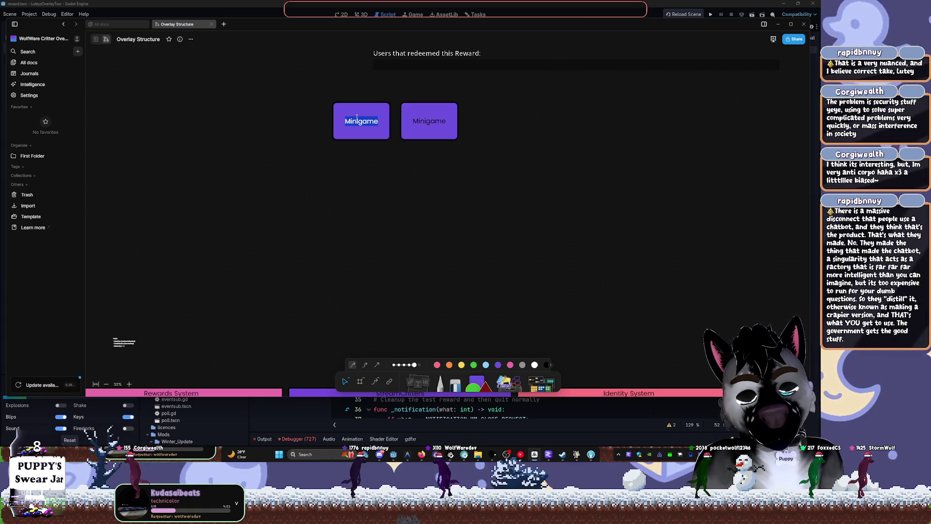
{"action": "type", "text": "Manage"}
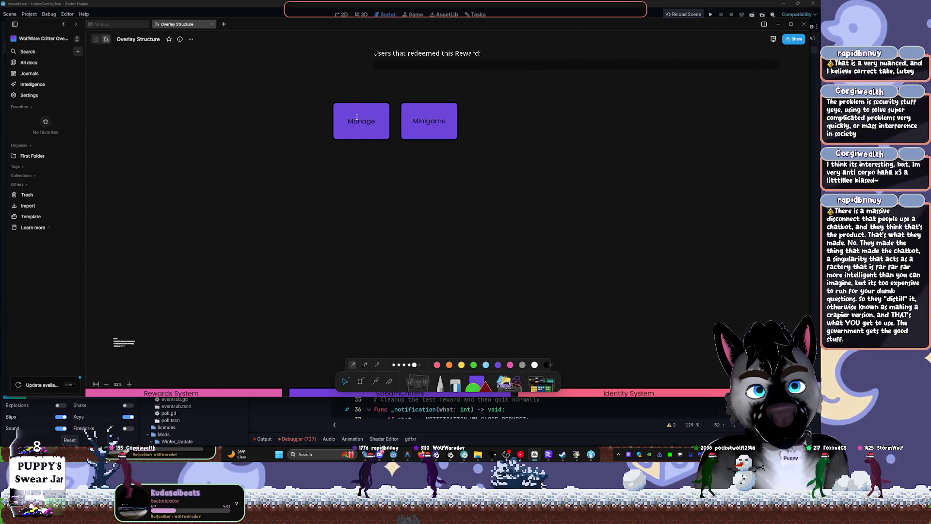
{"action": "type", "text": "ment GUYI"}
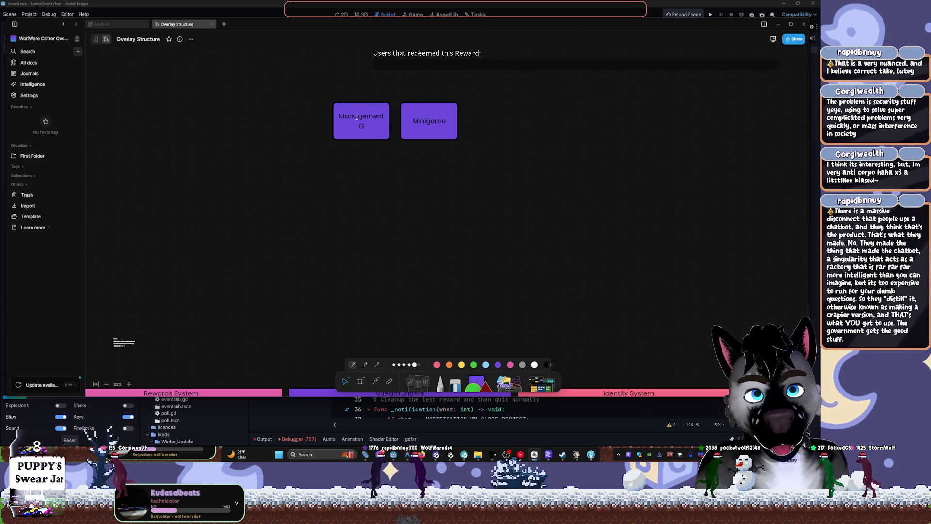
{"action": "key", "text": "BackSpace"}
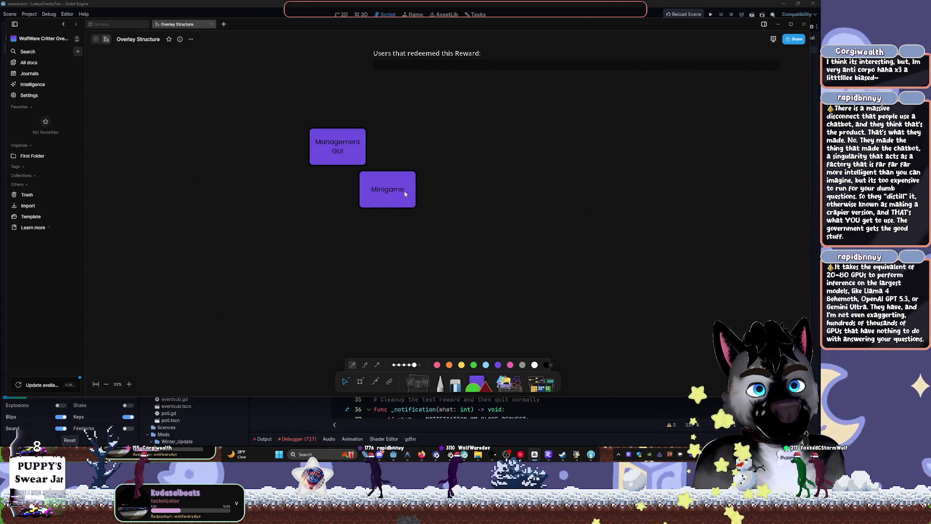
{"action": "left_click_drag", "start_coordinate": [398, 192], "coordinate": [405, 184]}
{"action": "left_click", "coordinate": [340, 154]}
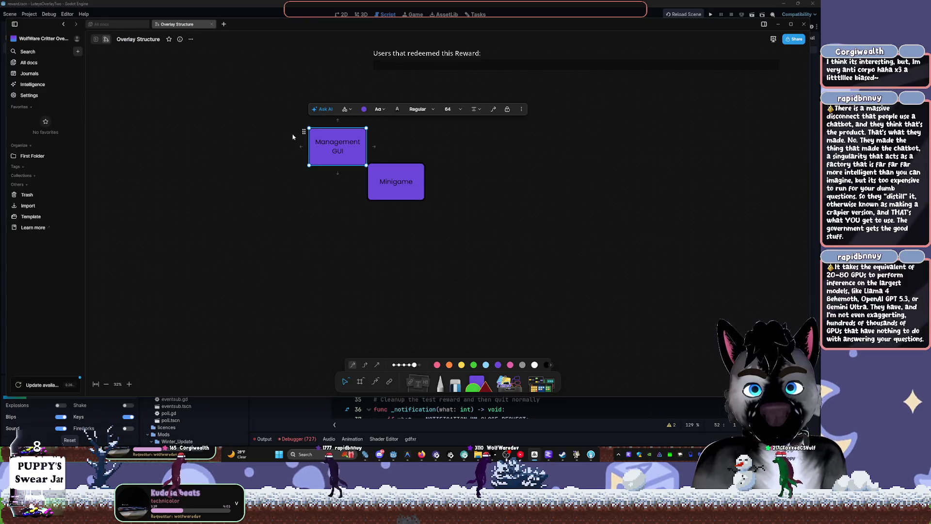
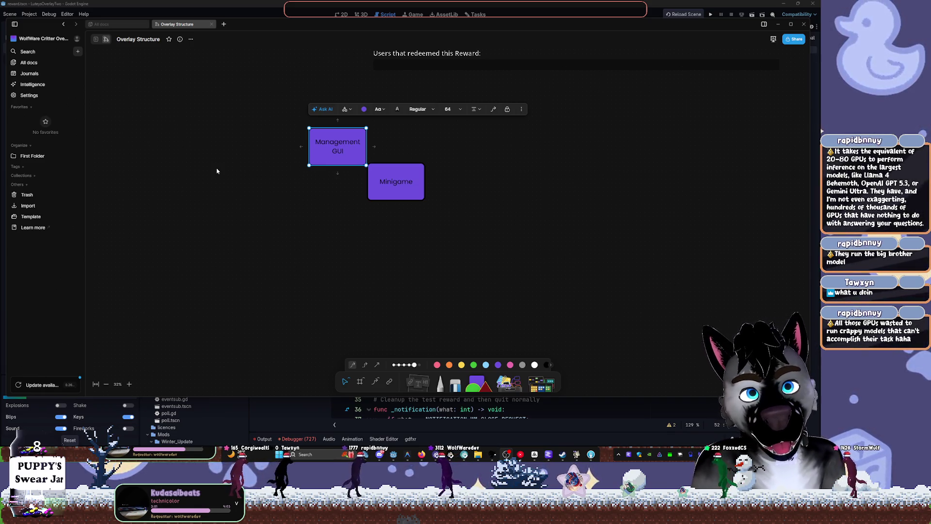
Draw a large purple rectangle to the right of Minigame and label it 'World'.
{"action": "left_click", "coordinate": [340, 94]}
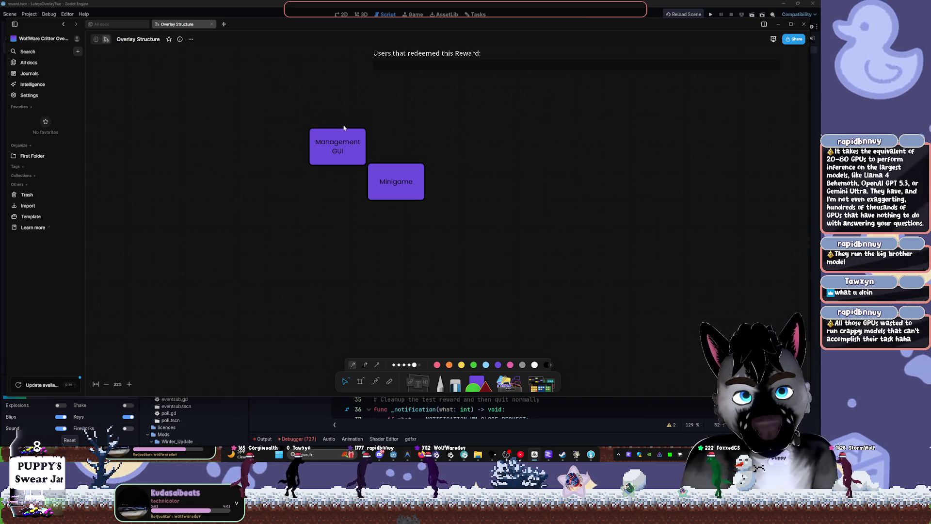
{"action": "scroll", "coordinate": [320, 264], "scroll_direction": "down", "scroll_amount": 2}
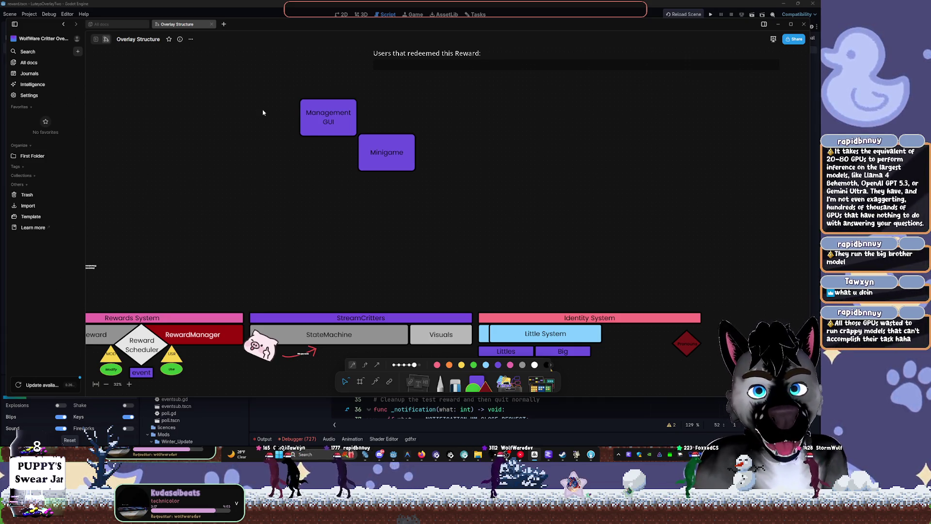
{"action": "scroll", "coordinate": [457, 146], "scroll_direction": "up", "scroll_amount": 2}
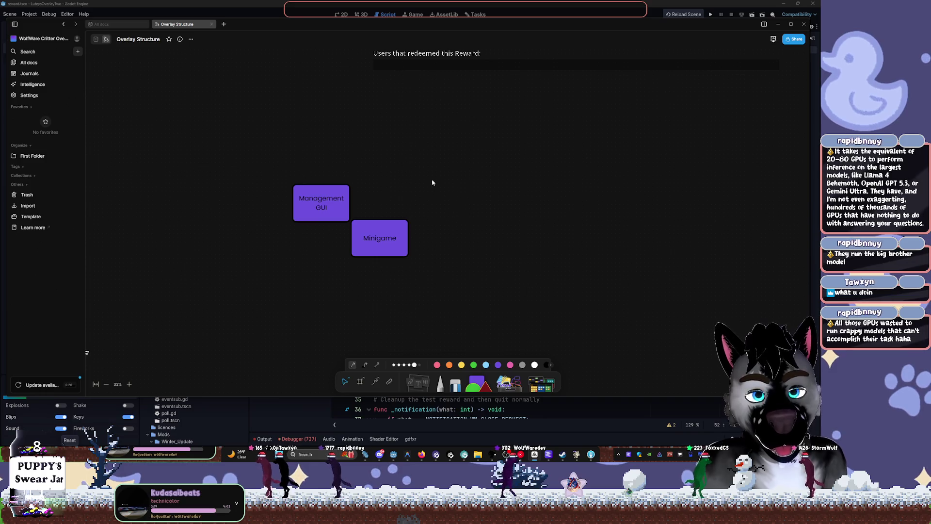
{"action": "scroll", "coordinate": [407, 224], "scroll_direction": "down", "scroll_amount": 1}
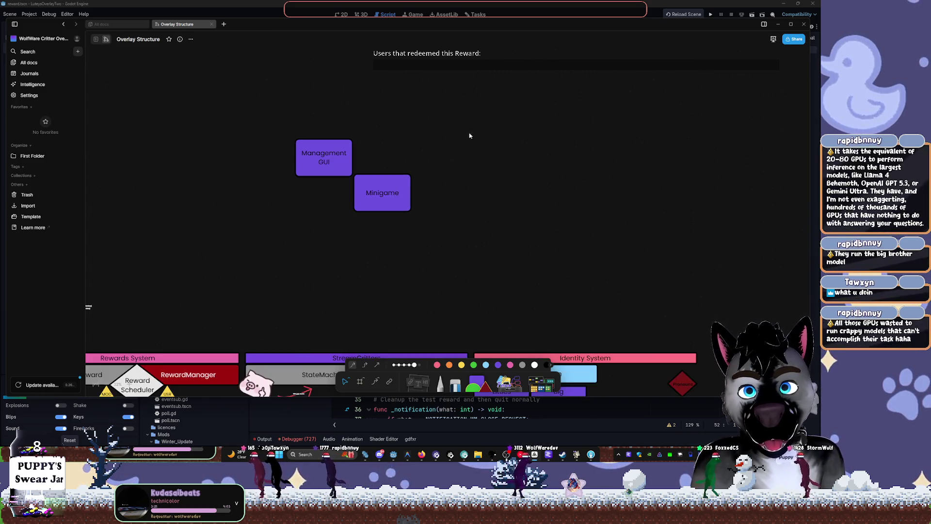
{"action": "left_click", "coordinate": [478, 374]}
{"action": "left_click", "coordinate": [426, 183]}
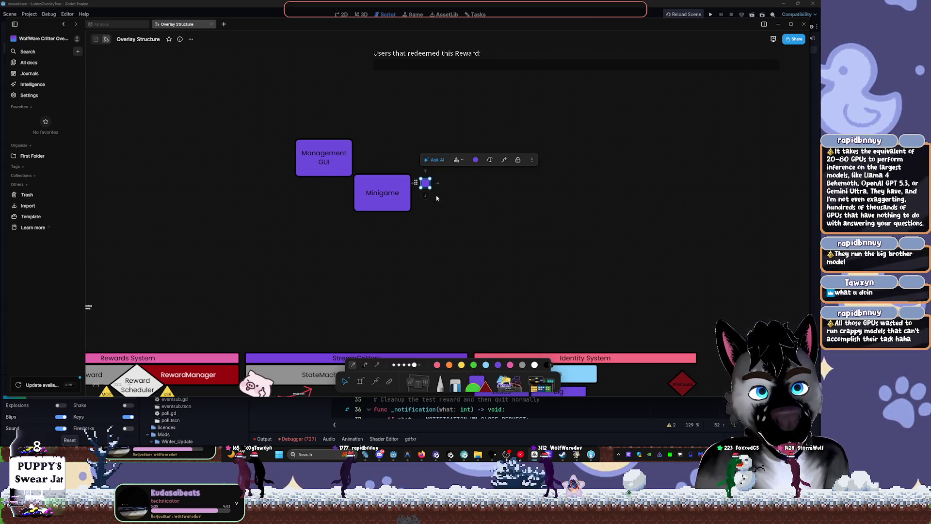
{"action": "left_click_drag", "start_coordinate": [429, 185], "coordinate": [526, 245]}
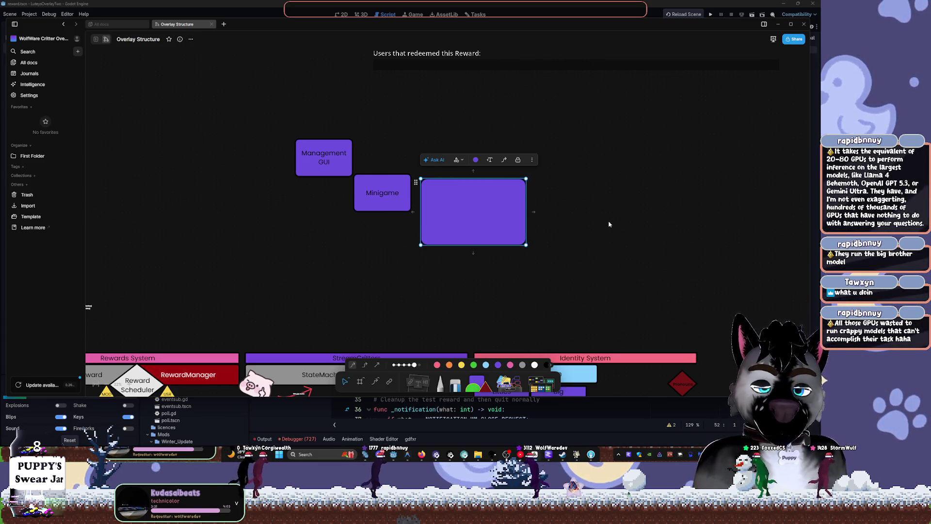
{"action": "double_click", "coordinate": [483, 227]}
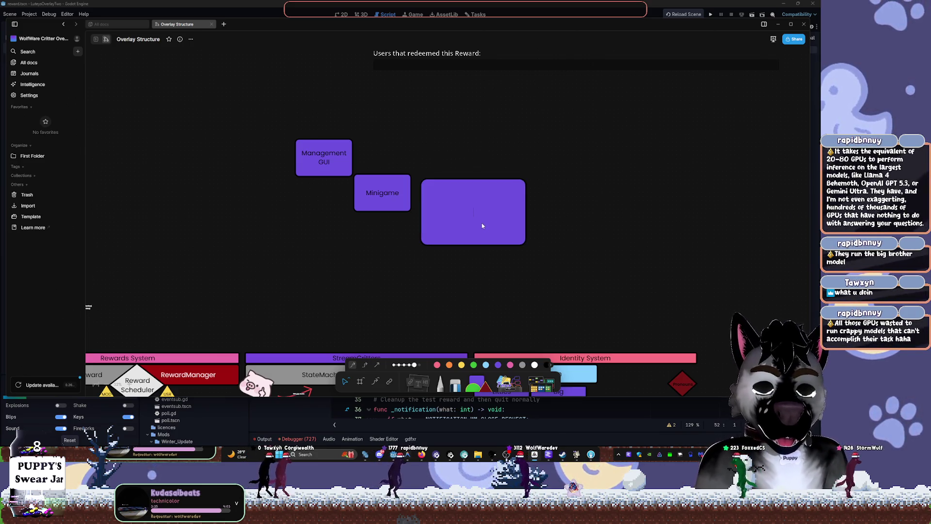
{"action": "type", "text": "World"}
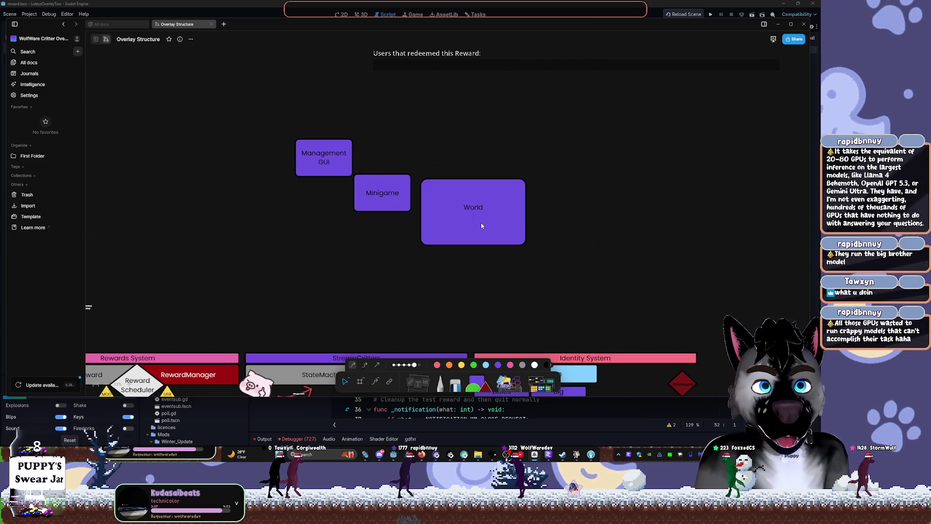
{"action": "key", "text": "Escape"}
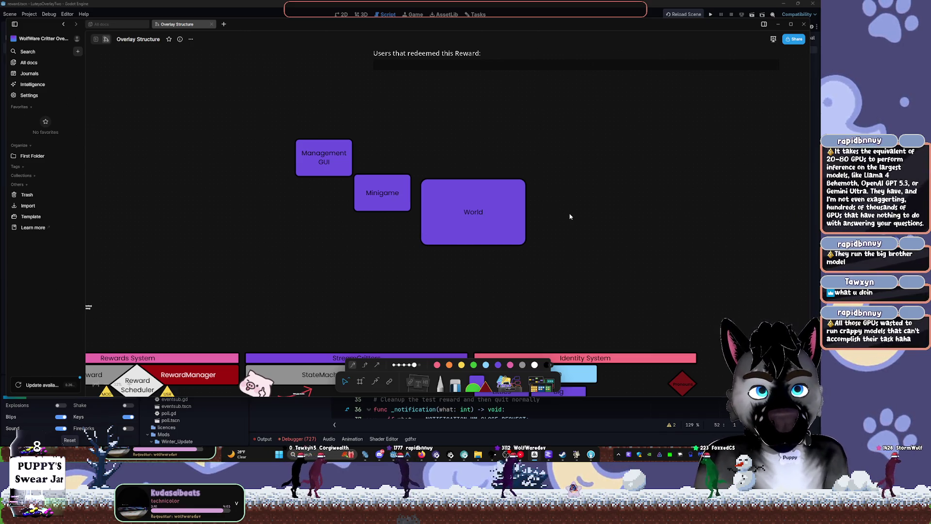
Duplicate the World box and place the copy to its right.
{"action": "left_click", "coordinate": [507, 234]}
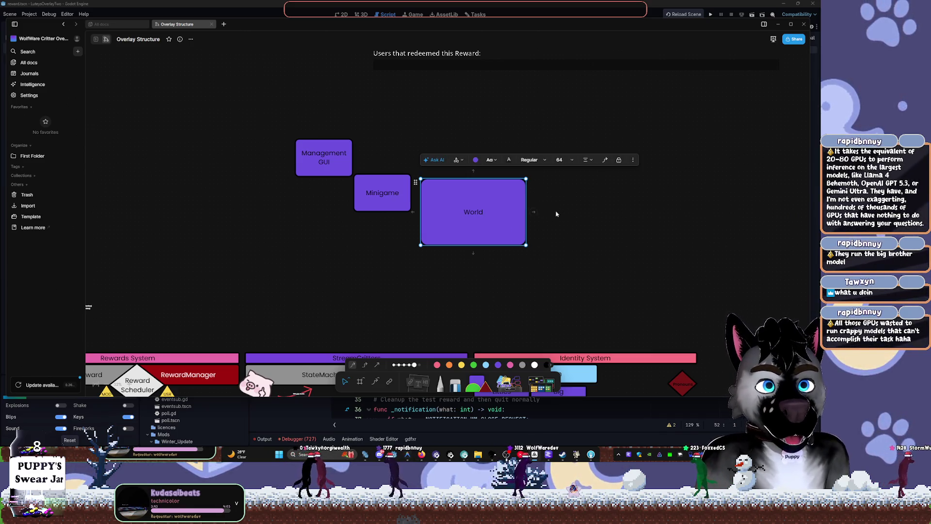
{"action": "left_click", "coordinate": [548, 204]}
{"action": "left_click", "coordinate": [500, 214]}
{"action": "key", "text": "ctrl+c"}
{"action": "key", "text": "ctrl+v"}
{"action": "mouse_move", "coordinate": [531, 213]}
{"action": "left_mouse_down"}
{"action": "mouse_move", "coordinate": [576, 211]}
{"action": "mouse_move", "coordinate": [565, 217]}
{"action": "left_mouse_up"}
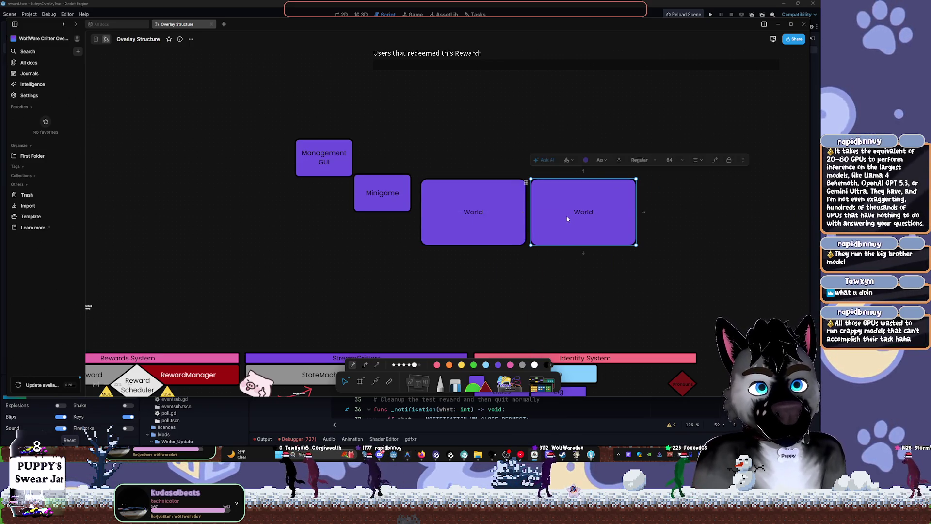
{"action": "key", "text": "Escape"}
Turn the World copy's fill pink and align it beside the original.
{"action": "left_click", "coordinate": [576, 188]}
{"action": "left_click", "coordinate": [586, 160]}
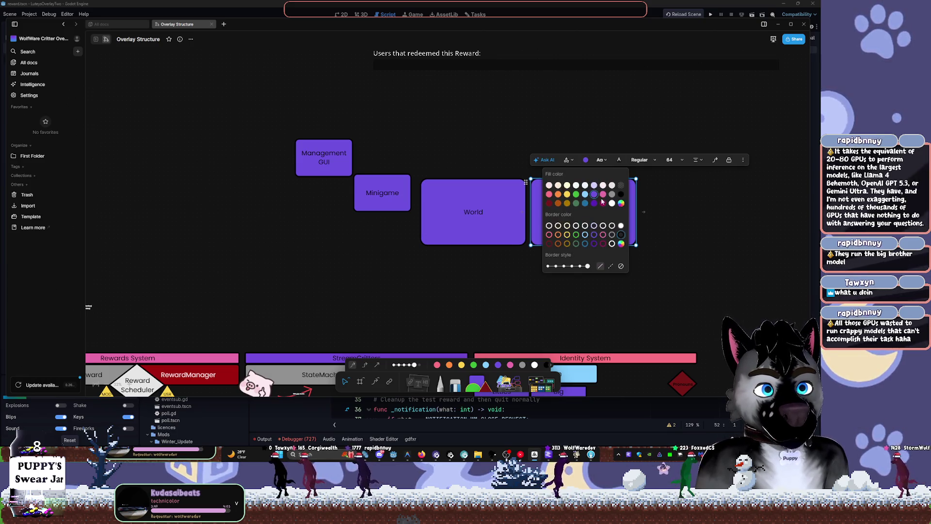
{"action": "left_click", "coordinate": [549, 194]}
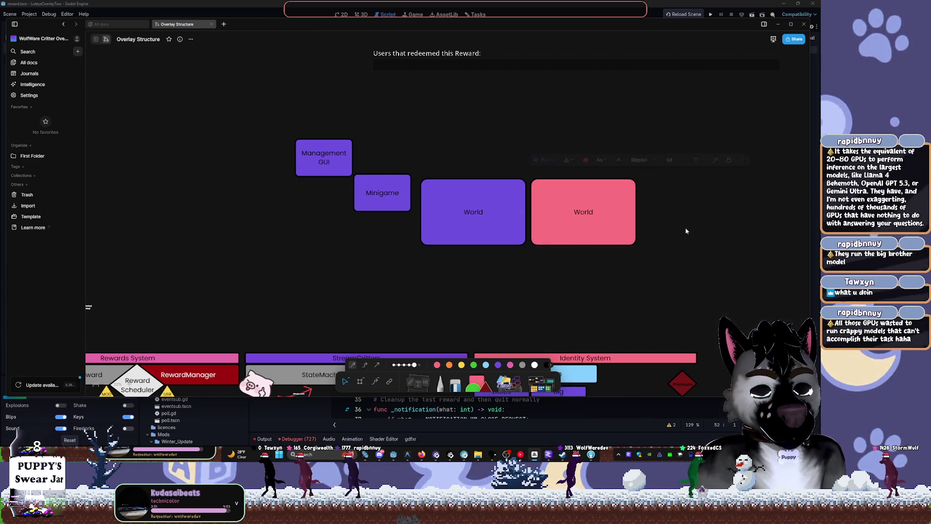
{"action": "mouse_move", "coordinate": [587, 220]}
{"action": "left_mouse_down"}
{"action": "mouse_move", "coordinate": [699, 221]}
{"action": "mouse_move", "coordinate": [585, 229]}
{"action": "left_mouse_up"}
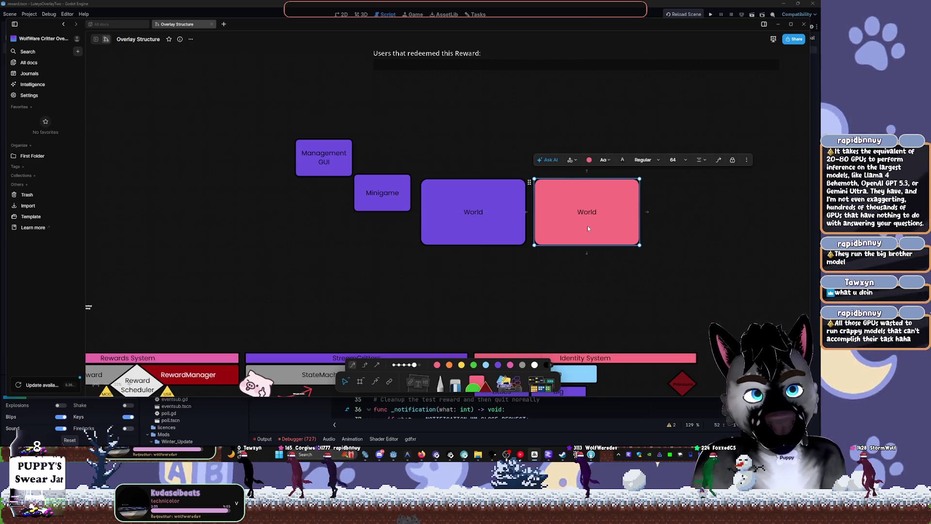
Paste a second pink World box further right and select it.
{"action": "key", "text": "ctrl+c"}
{"action": "key", "text": "ctrl+v"}
{"action": "left_click_drag", "start_coordinate": [581, 226], "coordinate": [690, 214]}
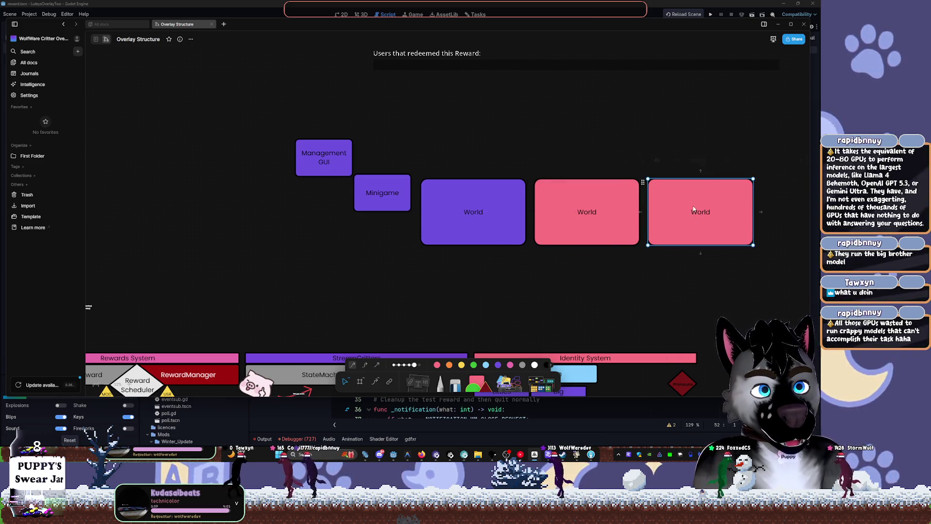
{"action": "key", "text": "ctrl+a"}
{"action": "left_click", "coordinate": [704, 212]}
Relabel the rightmost pink box 'Mixed [SubViewport]', correcting typos along the way.
{"action": "double_click", "coordinate": [703, 214]}
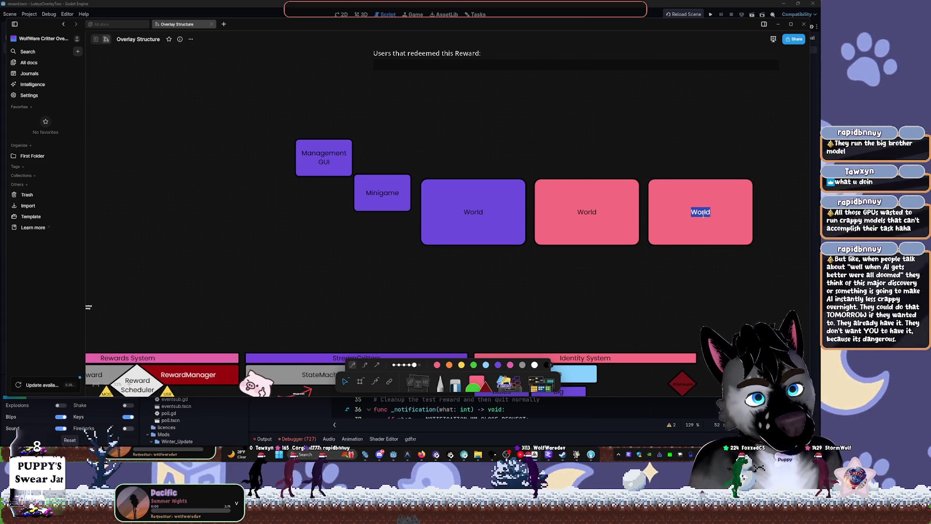
{"action": "type", "text": "Mixed"}
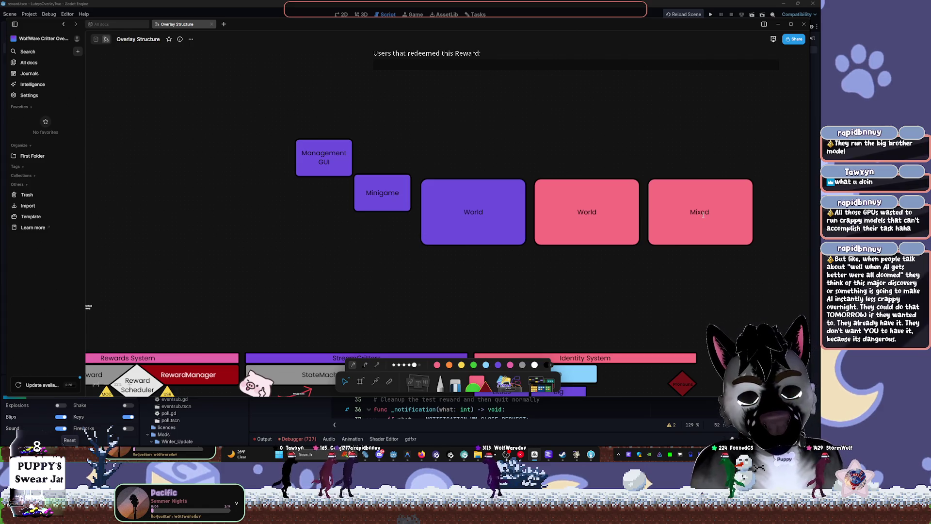
{"action": "type", "text": " [SubViewb"}
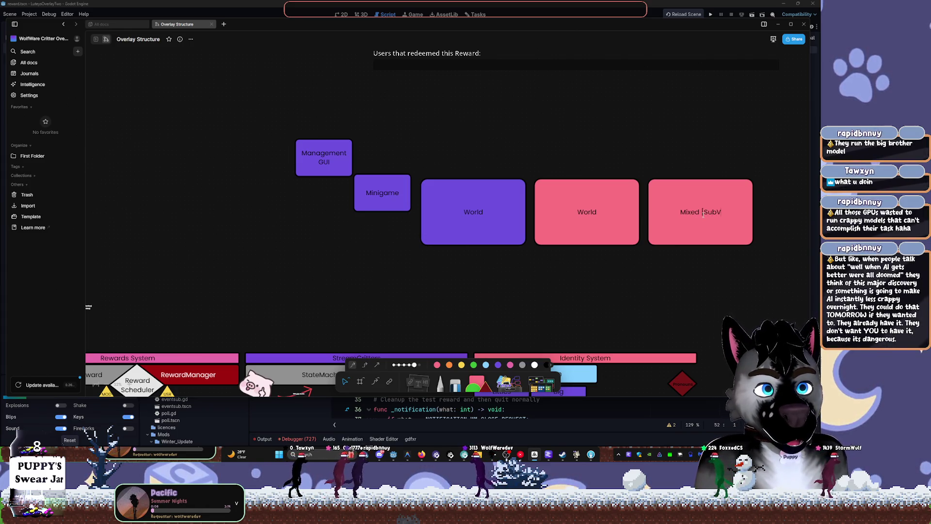
{"action": "key", "text": "BackSpace"}
{"action": "type", "text": "po"}
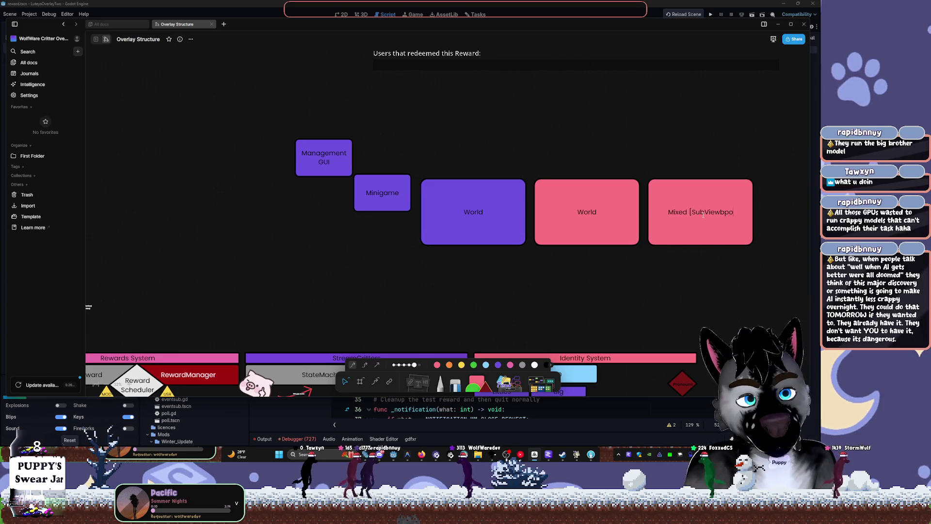
{"action": "type", "text": "rt"}
{"action": "key", "text": "Return"}
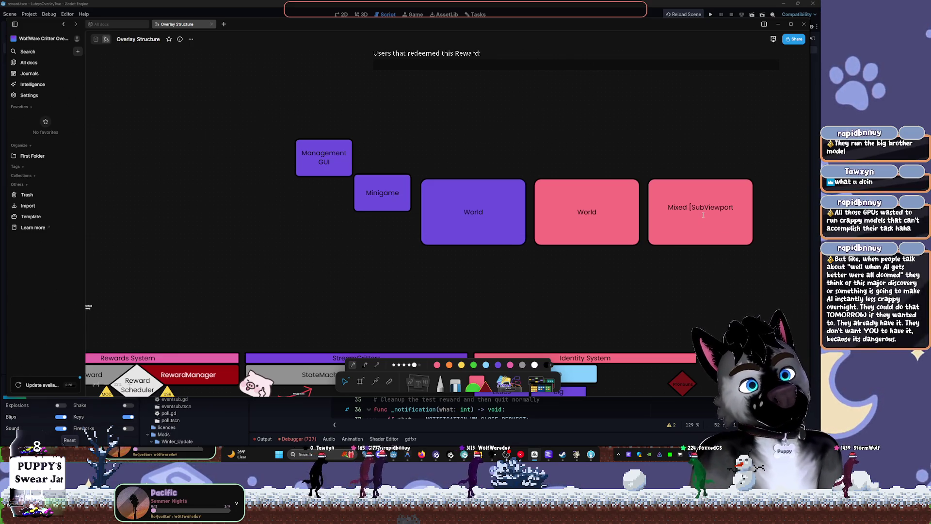
{"action": "key", "text": "BackSpace"}
{"action": "key", "text": "BackSpace"}
{"action": "key", "text": "BackSpace"}
{"action": "type", "text": "rt]"}
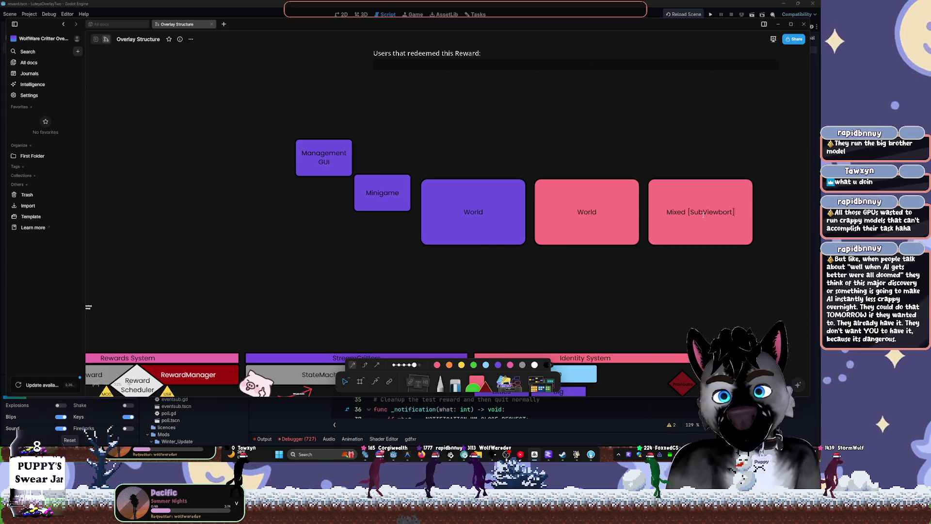
Move Management GUI down beside Minigame and shift the pair into place.
{"action": "left_click", "coordinate": [336, 152]}
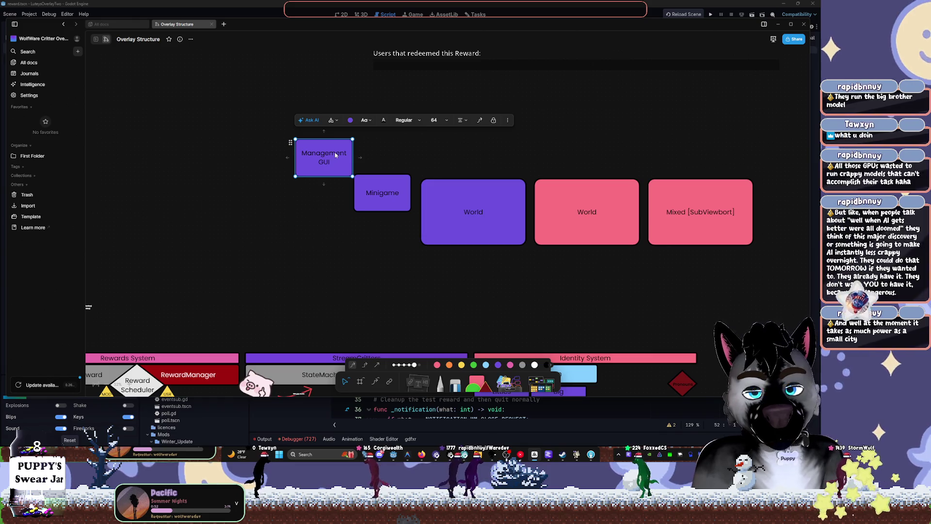
{"action": "left_click_drag", "start_coordinate": [337, 154], "coordinate": [329, 190]}
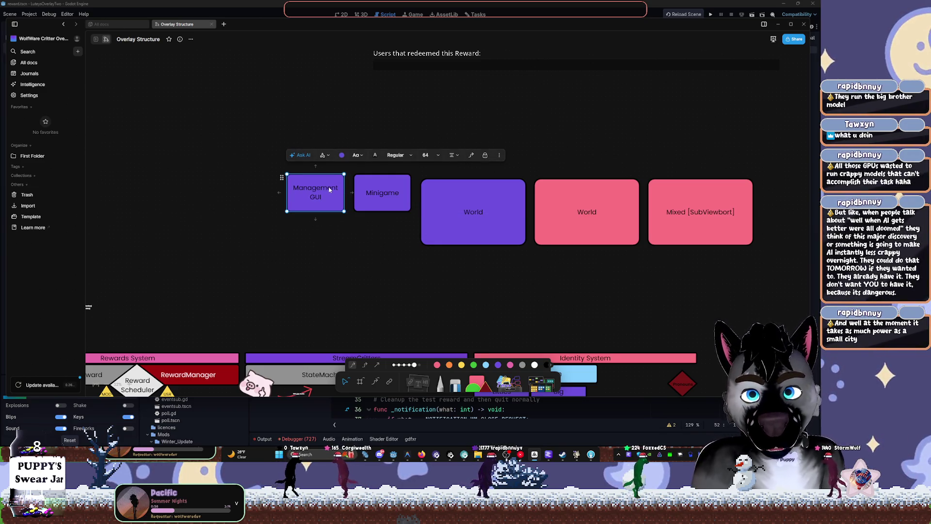
{"action": "left_click_drag", "start_coordinate": [283, 105], "coordinate": [375, 246]}
{"action": "left_click", "coordinate": [390, 259]}
{"action": "mouse_move", "coordinate": [319, 166]}
{"action": "left_mouse_down"}
{"action": "mouse_move", "coordinate": [412, 222]}
{"action": "mouse_move", "coordinate": [386, 200]}
{"action": "left_mouse_up"}
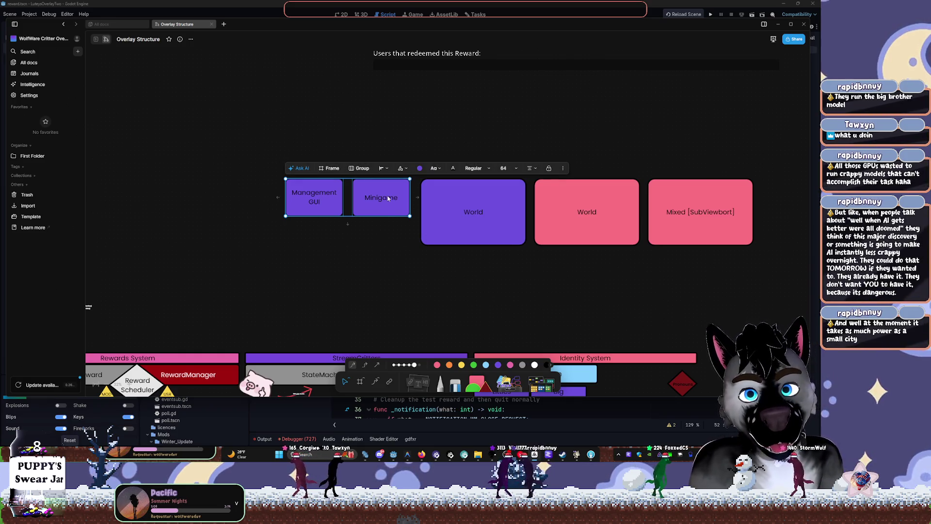
{"action": "left_click_drag", "start_coordinate": [388, 197], "coordinate": [392, 196]}
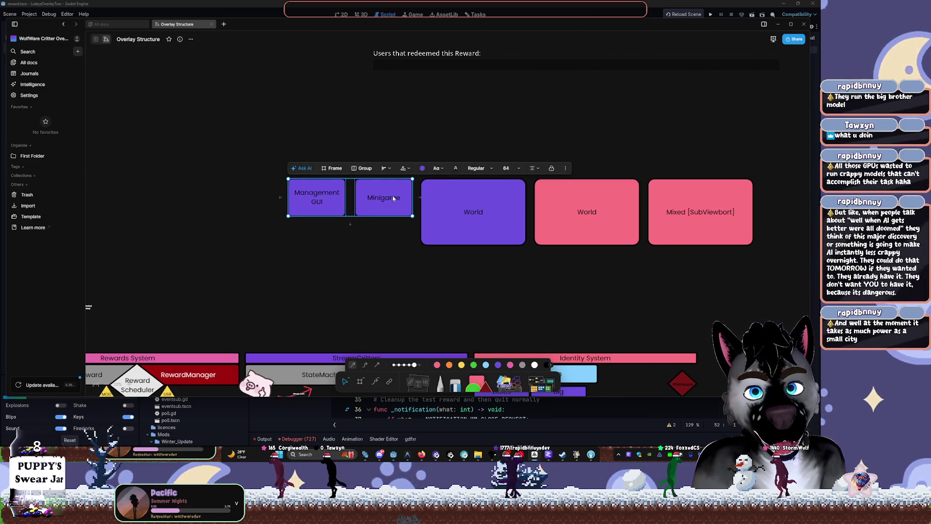
{"action": "left_click", "coordinate": [283, 244]}
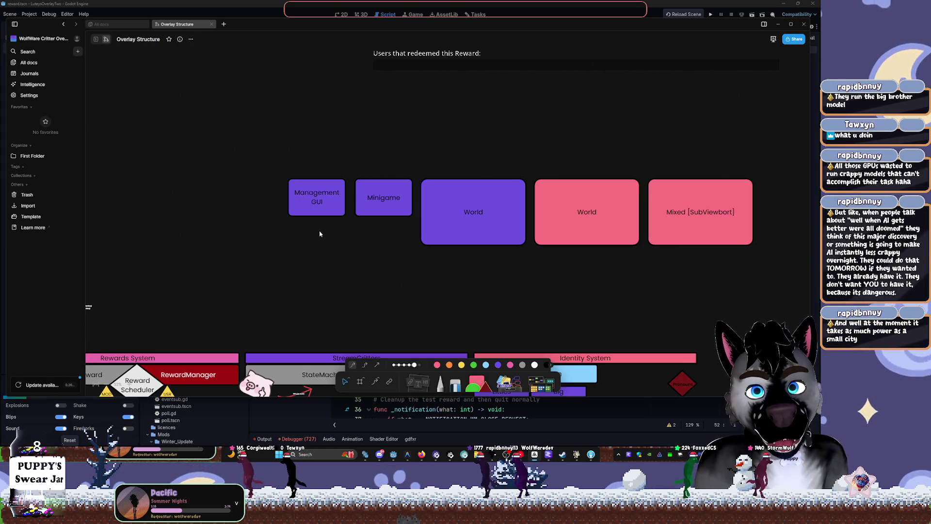
Select both boxes, try shrinking their height, then undo to restore the wide layout.
{"action": "left_click", "coordinate": [340, 215]}
{"action": "left_click", "coordinate": [350, 211]}
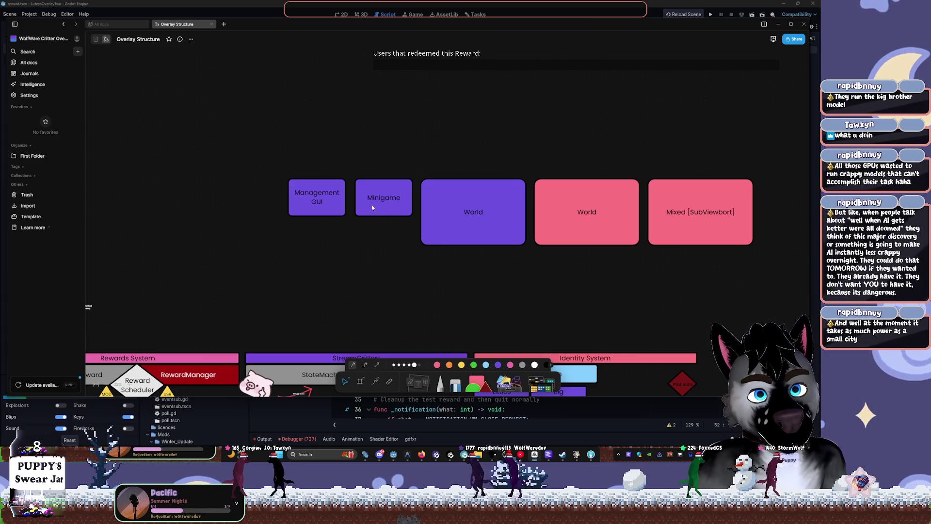
{"action": "left_click", "coordinate": [324, 210]}
{"action": "left_click", "coordinate": [390, 208], "text": "shift"}
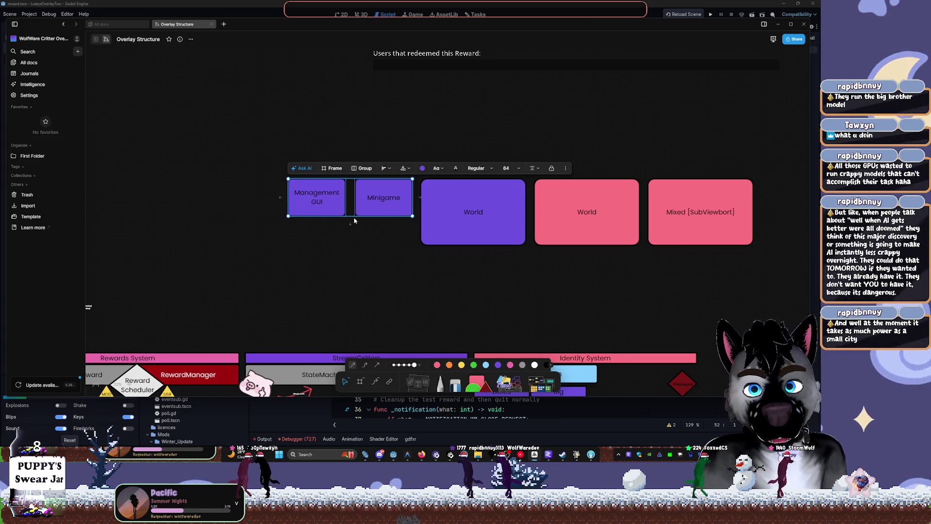
{"action": "mouse_move", "coordinate": [365, 218]}
{"action": "left_mouse_down"}
{"action": "mouse_move", "coordinate": [362, 203]}
{"action": "mouse_move", "coordinate": [360, 229]}
{"action": "mouse_move", "coordinate": [350, 181]}
{"action": "mouse_move", "coordinate": [344, 189]}
{"action": "left_mouse_up"}
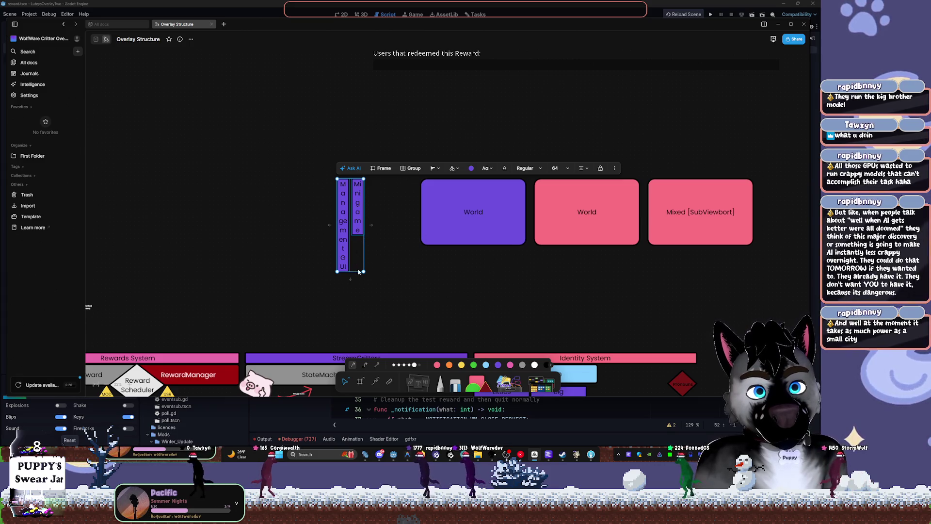
{"action": "key", "text": "ctrl+z"}
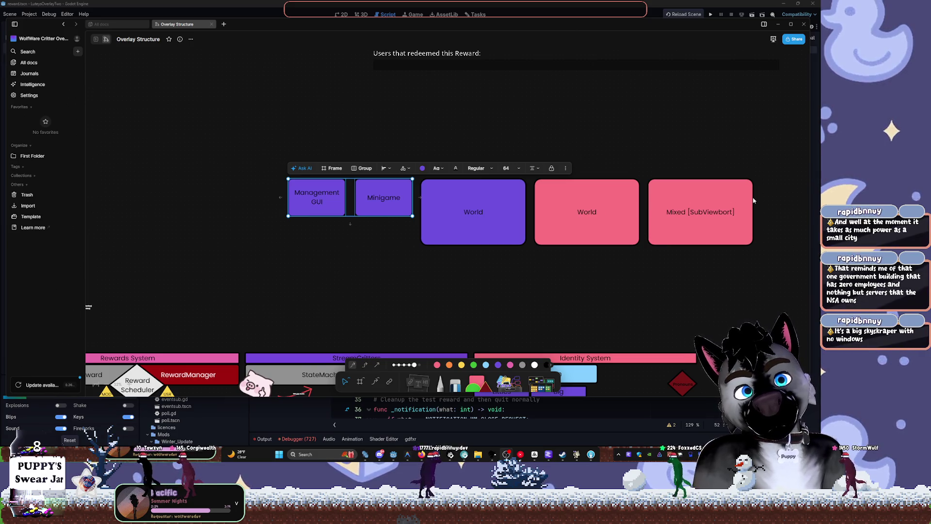
Copy the purple World block onto the Mixed box, shrink it to the lower half, and clear its label.
{"action": "left_click", "coordinate": [505, 220]}
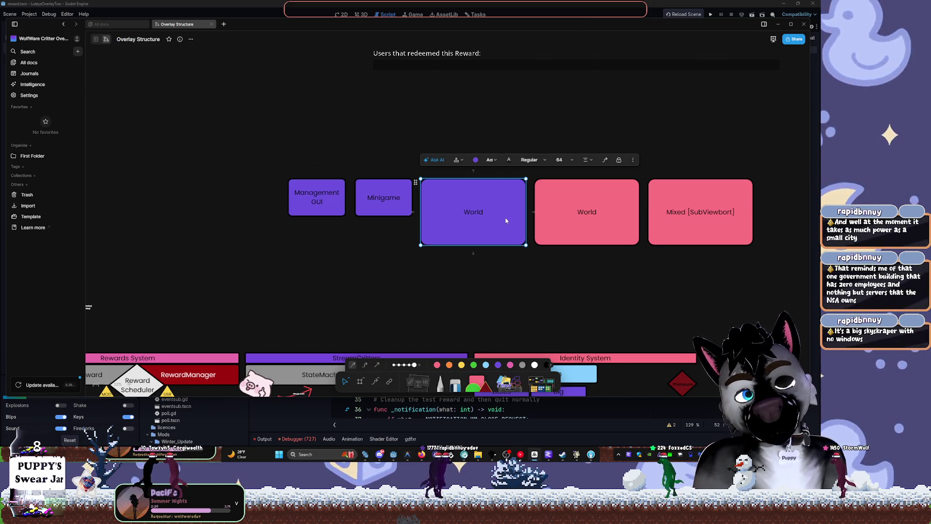
{"action": "mouse_move", "coordinate": [493, 215]}
{"action": "left_mouse_down"}
{"action": "mouse_move", "coordinate": [688, 231]}
{"action": "mouse_move", "coordinate": [700, 219]}
{"action": "left_mouse_up"}
{"action": "left_click_drag", "start_coordinate": [689, 179], "coordinate": [679, 232]}
{"action": "double_click", "coordinate": [695, 233]}
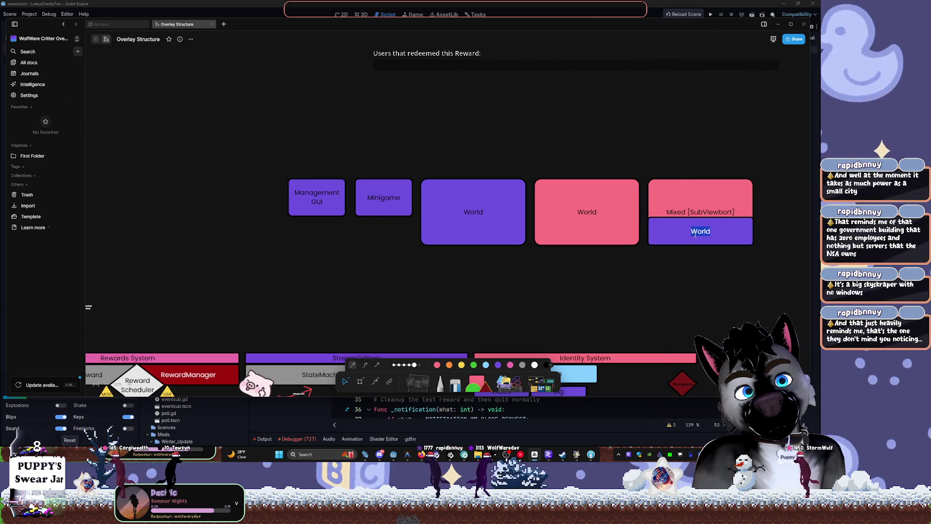
{"action": "key", "text": "BackSpace"}
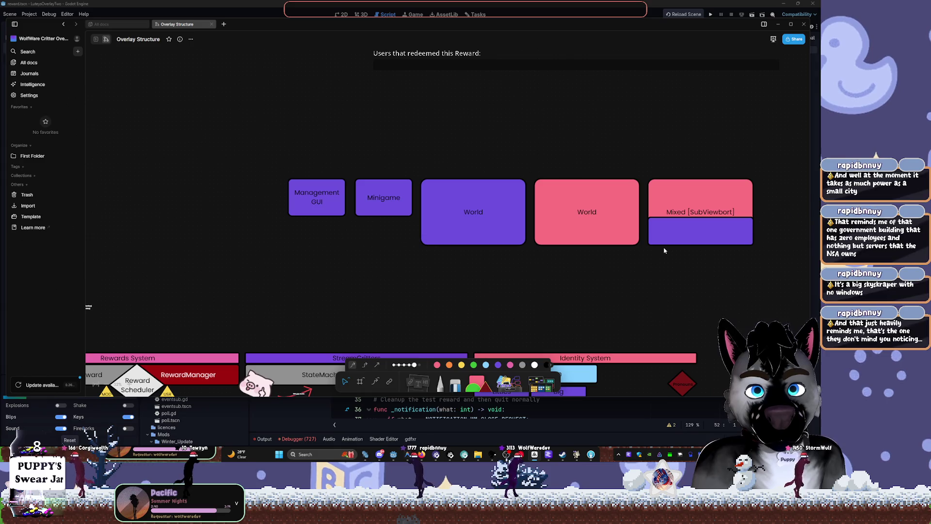
{"action": "scroll", "coordinate": [664, 250], "scroll_direction": "right", "scroll_amount": 5}
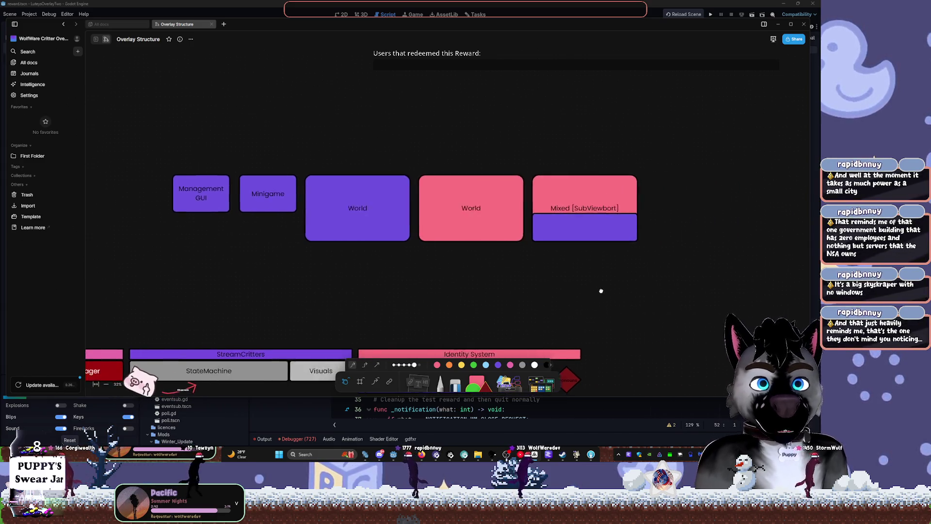
Move Minigame beneath the purple and pink World blocks, then switch back to Godot.
{"action": "left_click", "coordinate": [234, 204]}
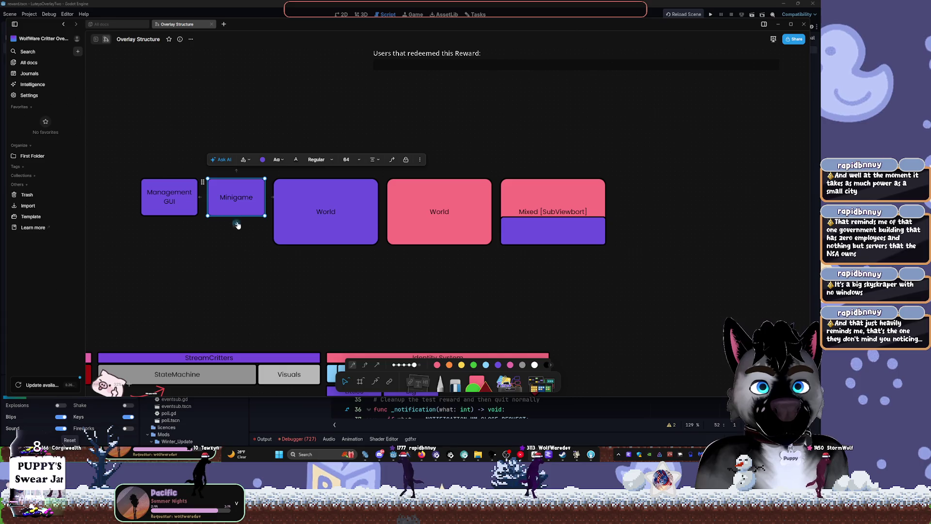
{"action": "mouse_move", "coordinate": [234, 204]}
{"action": "left_mouse_down"}
{"action": "mouse_move", "coordinate": [352, 282]}
{"action": "mouse_move", "coordinate": [384, 271]}
{"action": "mouse_move", "coordinate": [383, 262]}
{"action": "left_mouse_up"}
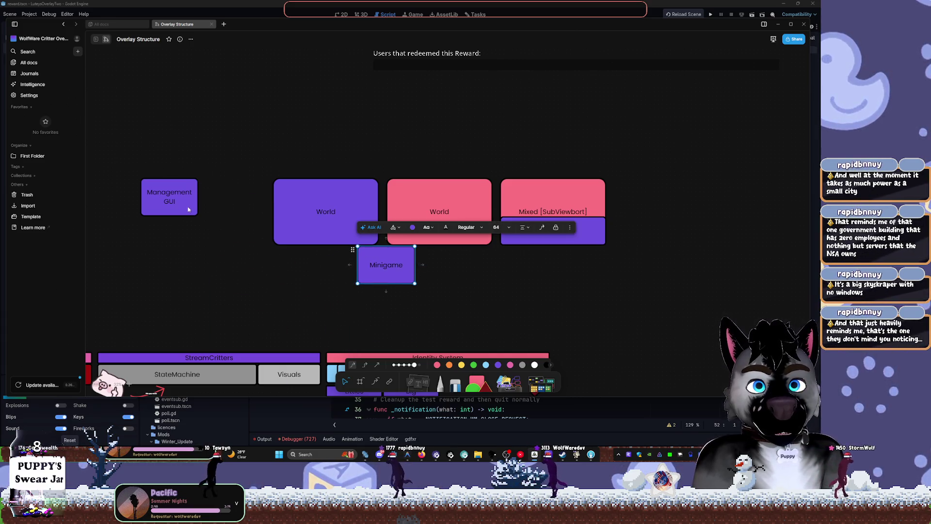
{"action": "left_click", "coordinate": [169, 196]}
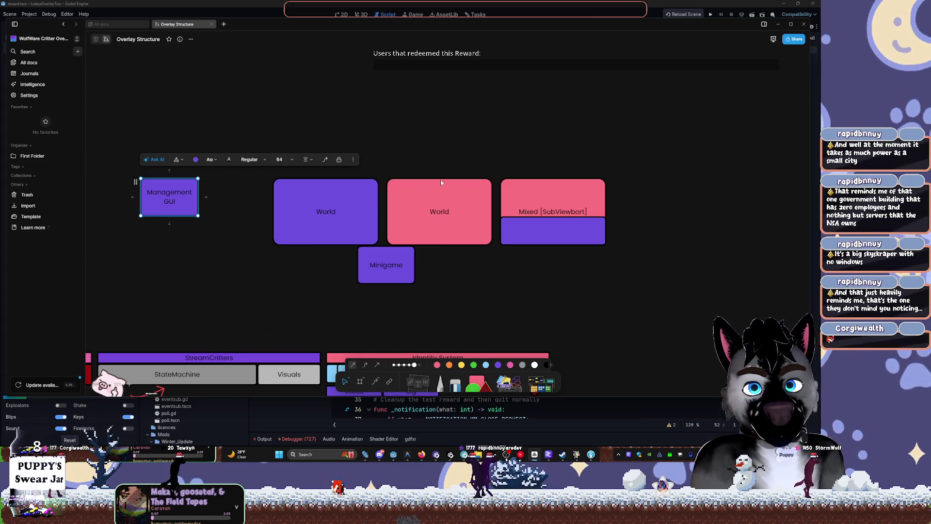
{"action": "left_click", "coordinate": [518, 3]}
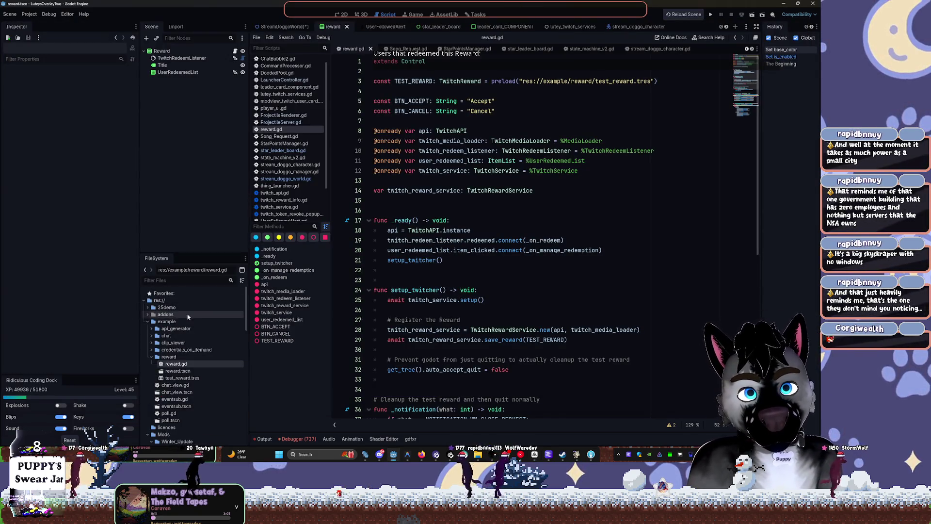
Collapse the reward and example folders and open the StreamDoggoWorld scene in the 2D view.
{"action": "left_click", "coordinate": [152, 357]}
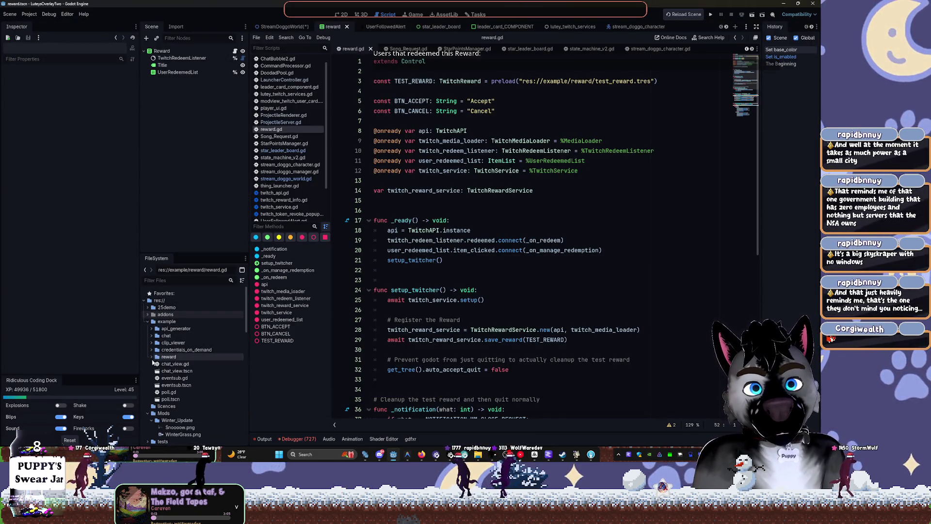
{"action": "left_click", "coordinate": [147, 321]}
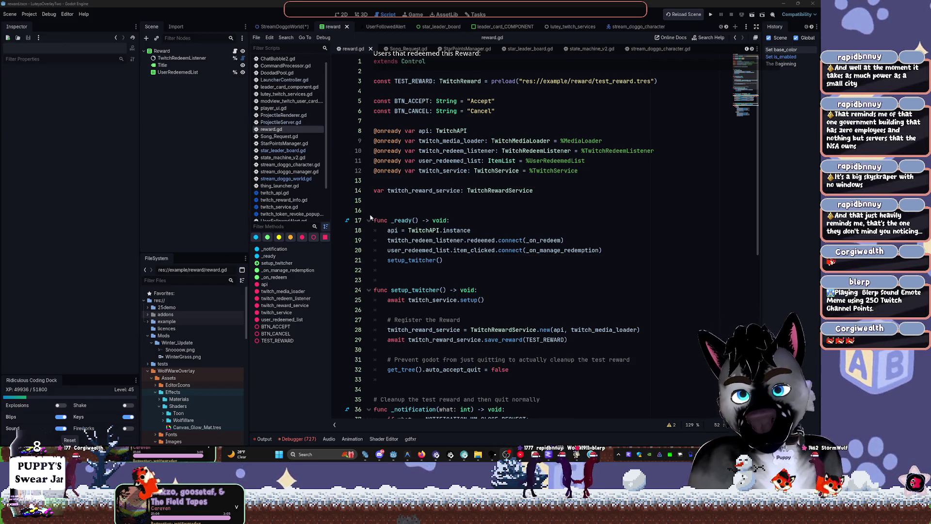
{"action": "left_click", "coordinate": [391, 271]}
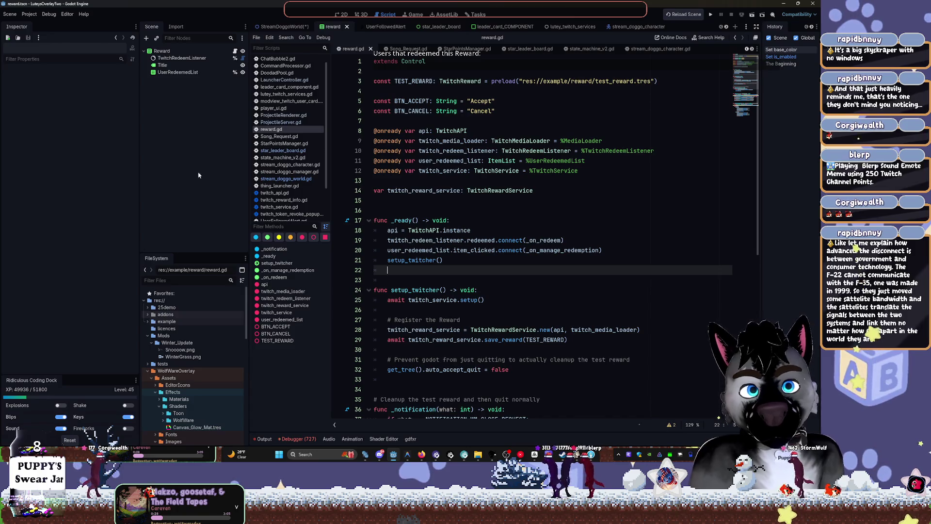
{"action": "left_click", "coordinate": [283, 26]}
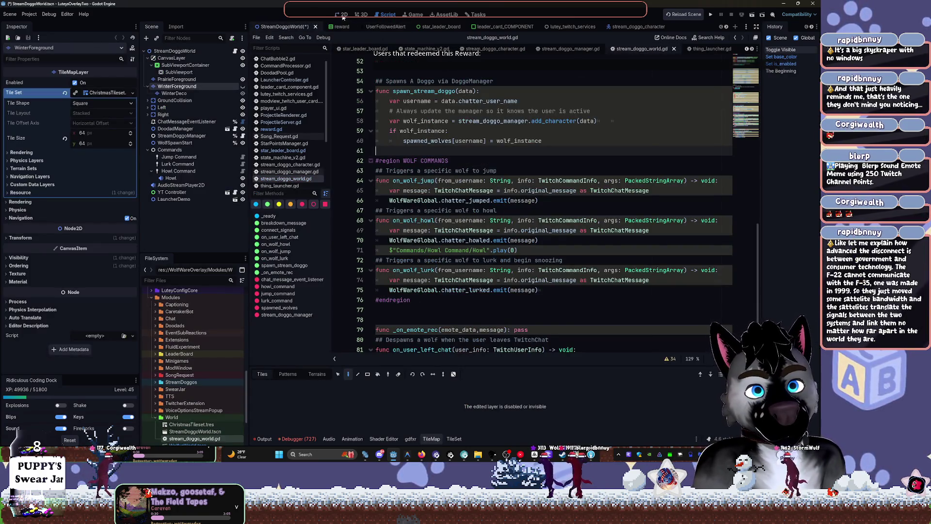
{"action": "left_click", "coordinate": [342, 15]}
Tidy the FileSystem tree, collapsing World, TwitcherExtension and Assets and expanding VoiceOptionsStreamPopup.
{"action": "scroll", "coordinate": [484, 202], "scroll_direction": "down", "scroll_amount": 2}
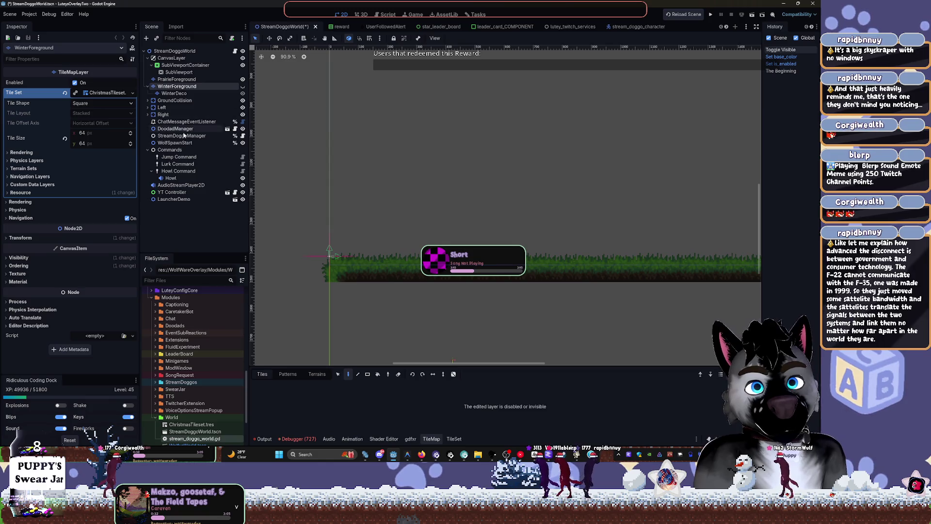
{"action": "scroll", "coordinate": [189, 403], "scroll_direction": "down", "scroll_amount": 3}
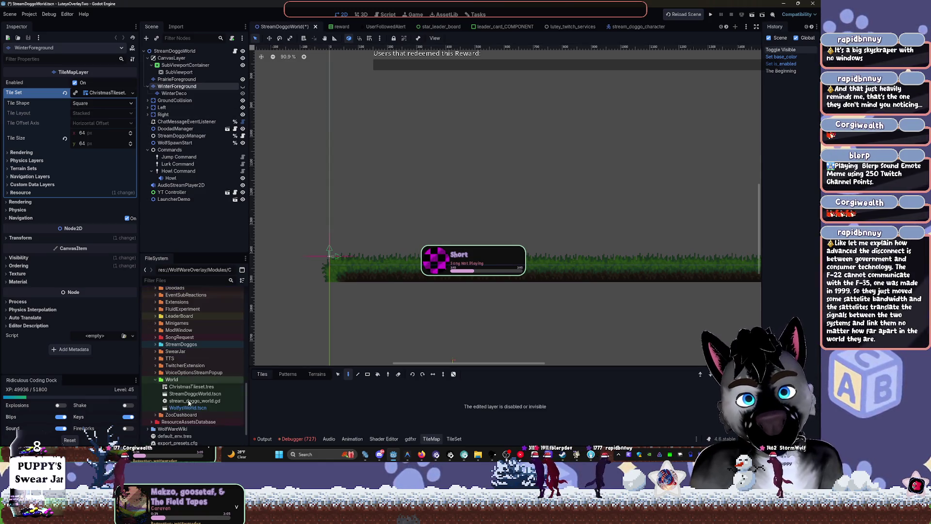
{"action": "left_click", "coordinate": [155, 379]}
{"action": "left_click", "coordinate": [155, 372]}
{"action": "left_click", "coordinate": [155, 366]}
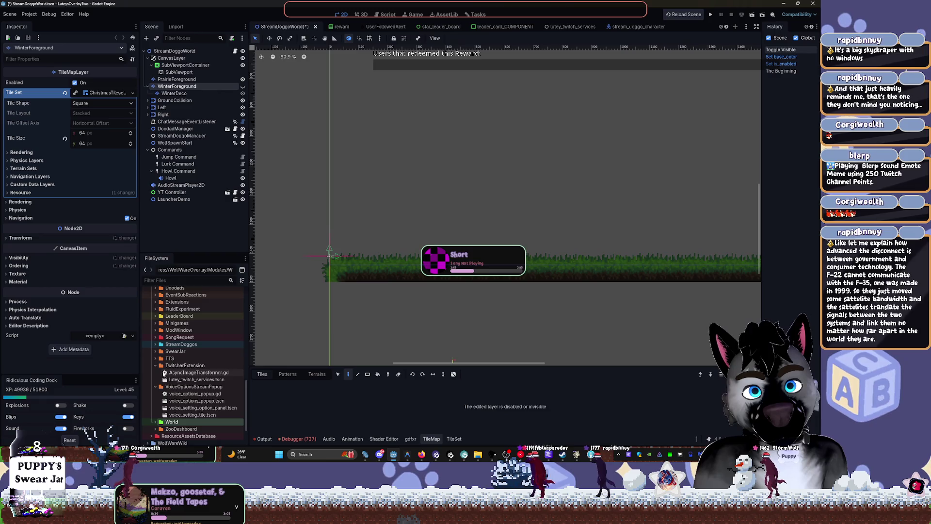
{"action": "left_click", "coordinate": [183, 367]}
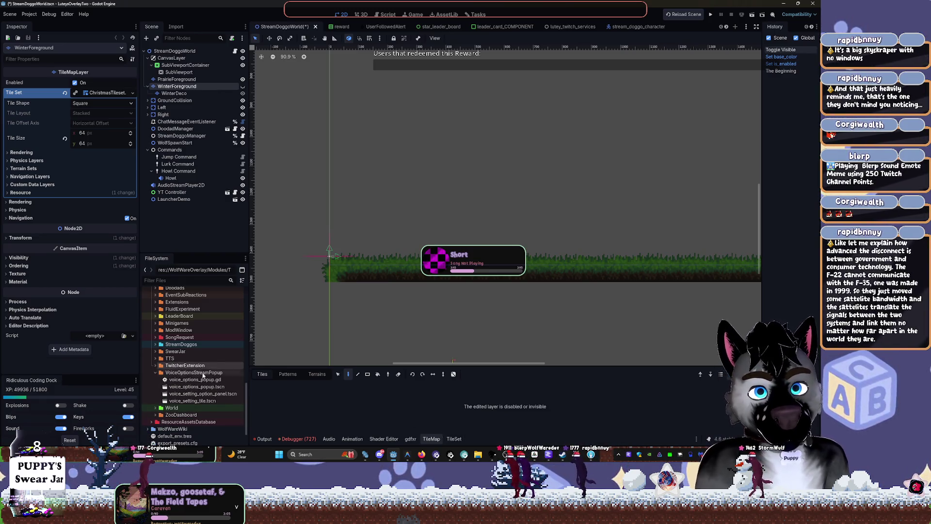
{"action": "scroll", "coordinate": [198, 373], "scroll_direction": "up", "scroll_amount": 10}
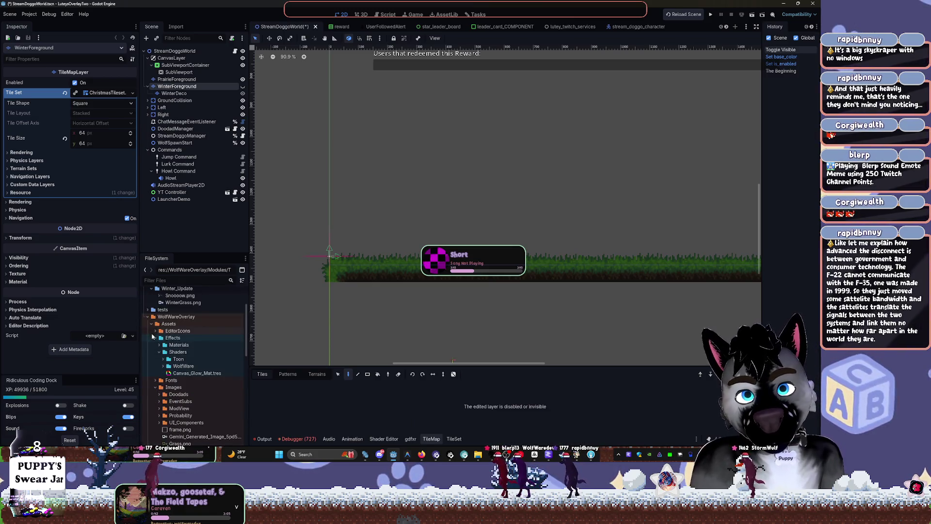
{"action": "left_click", "coordinate": [152, 323]}
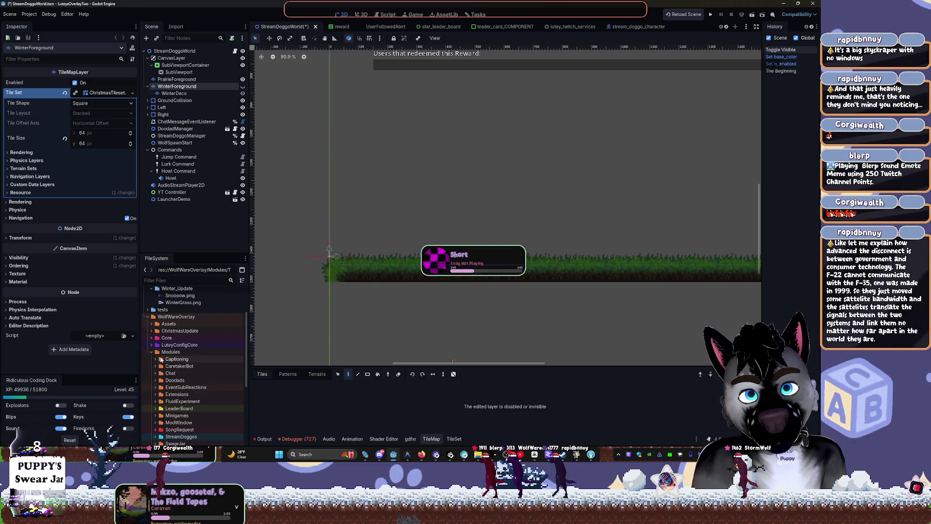
Create a new PATCH folder inside WolfWareOverlay.
{"action": "right_click", "coordinate": [165, 316]}
{"action": "mouse_move", "coordinate": [210, 326]}
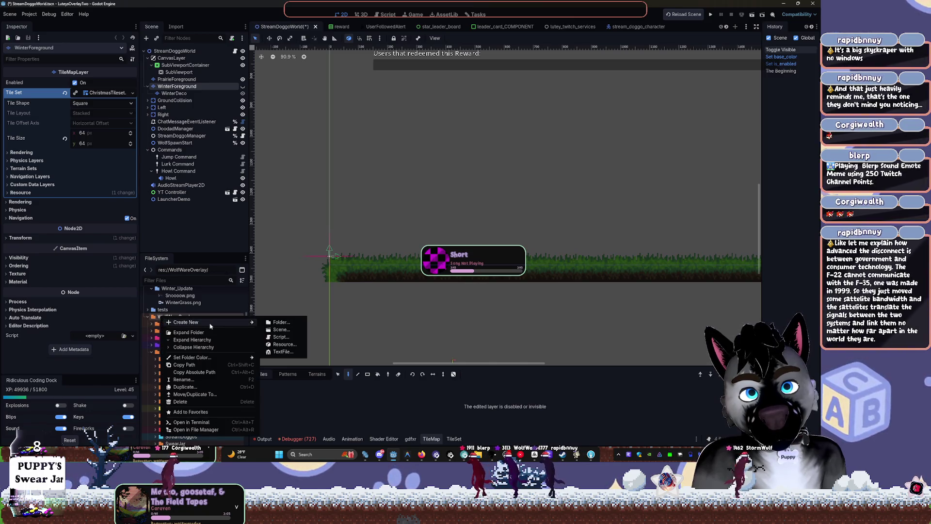
{"action": "left_click", "coordinate": [281, 322]}
{"action": "type", "text": "Music"}
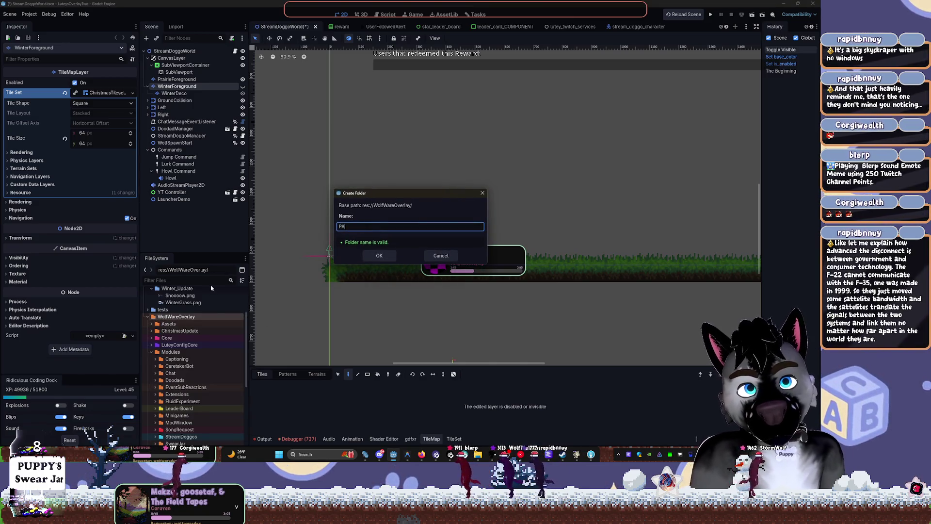
{"action": "key", "text": "Return"}
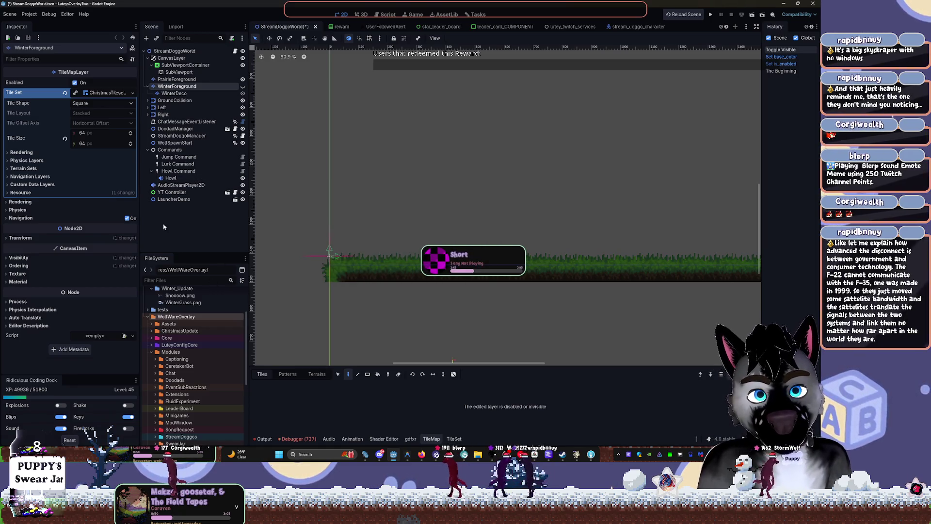
Move AsyncImageTransformer.gd from TwitcherExtension into the PATCH folder.
{"action": "left_click", "coordinate": [151, 352]}
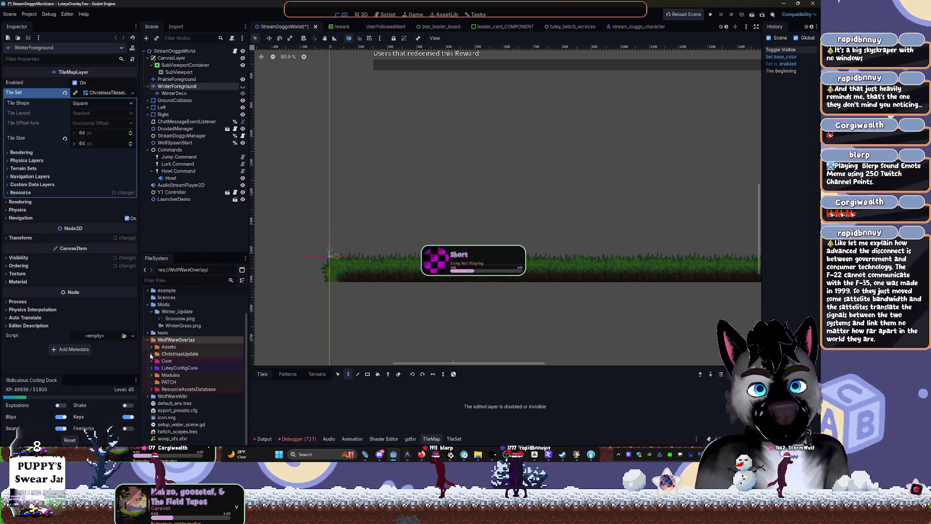
{"action": "double_click", "coordinate": [175, 375]}
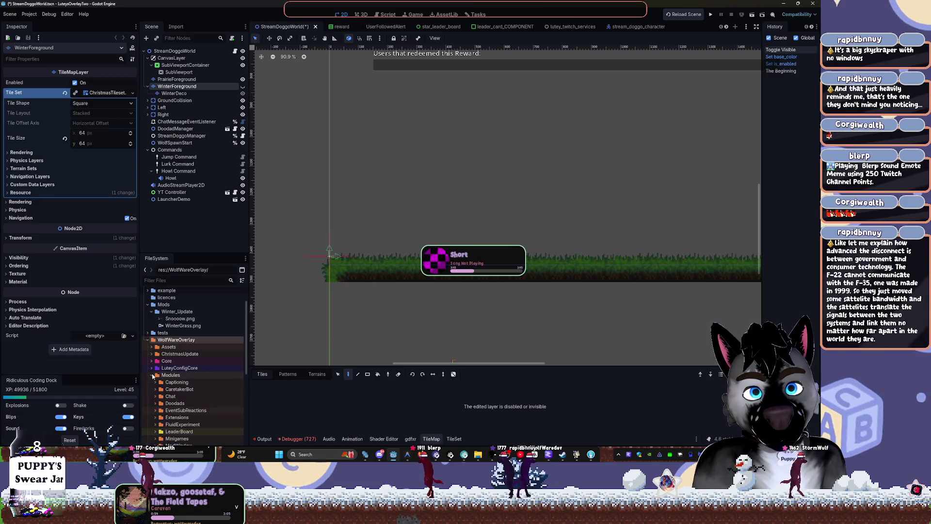
{"action": "scroll", "coordinate": [176, 371], "scroll_direction": "down", "scroll_amount": 5}
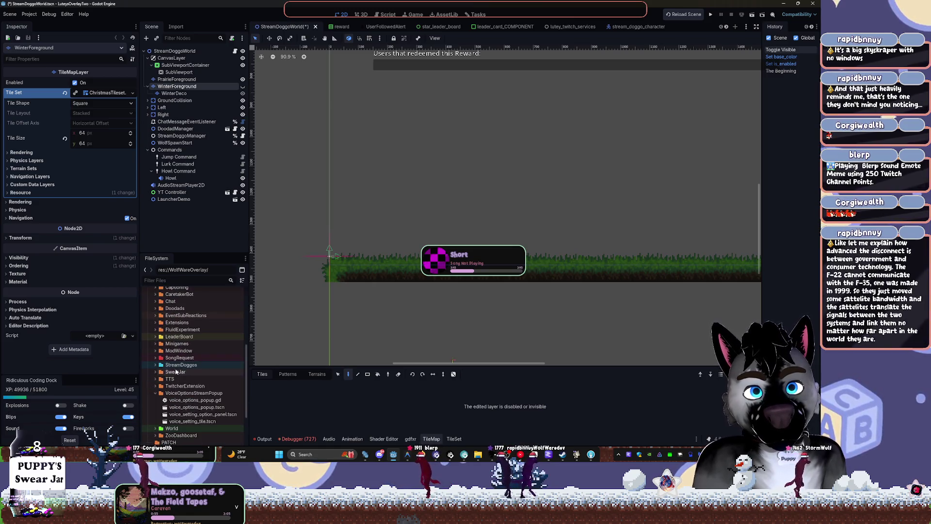
{"action": "left_click", "coordinate": [155, 386]}
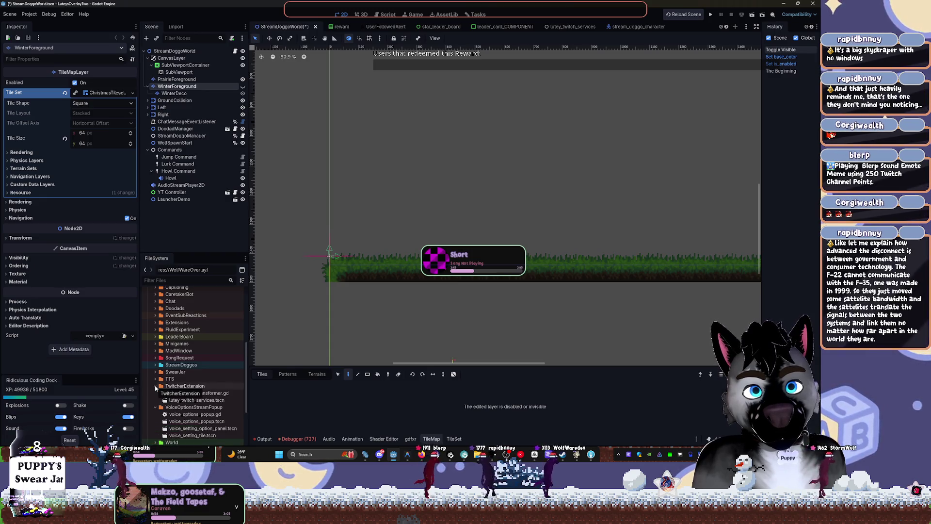
{"action": "left_click", "coordinate": [197, 393]}
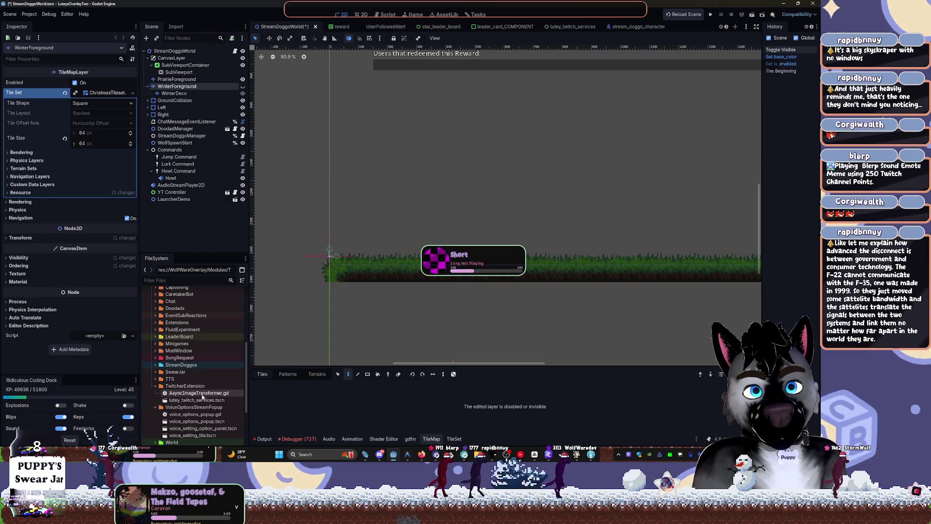
{"action": "scroll", "coordinate": [202, 368], "scroll_direction": "down", "scroll_amount": 3}
{"action": "scroll", "coordinate": [194, 342], "scroll_direction": "down", "scroll_amount": 2}
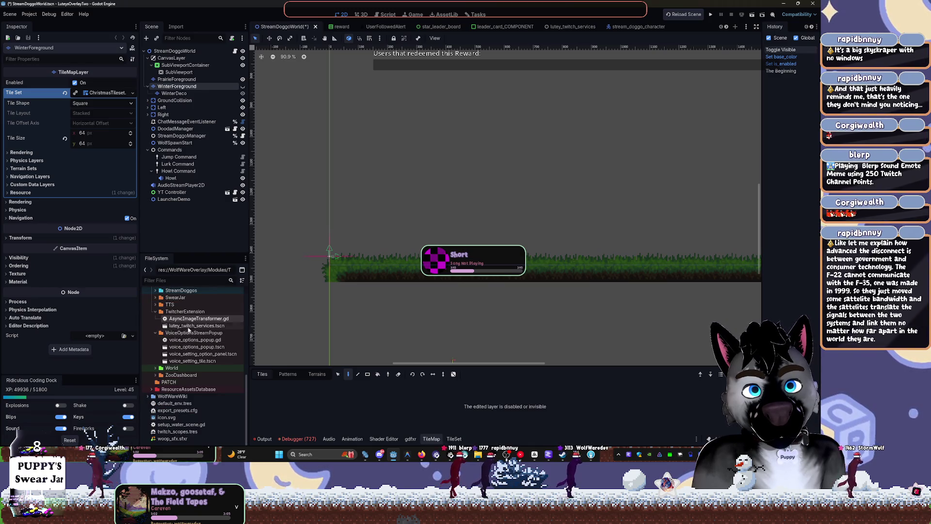
{"action": "mouse_move", "coordinate": [178, 320]}
{"action": "left_mouse_down"}
{"action": "mouse_move", "coordinate": [180, 390]}
{"action": "mouse_move", "coordinate": [172, 383]}
{"action": "left_mouse_up"}
{"action": "key", "text": "Return"}
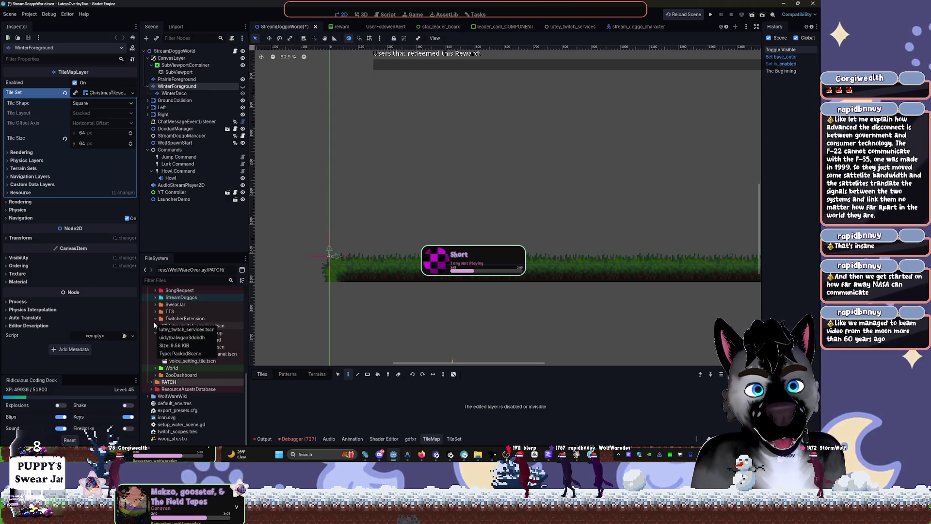
Collapse the TwitcherExtension, VoiceOptionsStreamPopup and ResourceAssetsDatabase folders, then open PATCH/AsyncImageTransformer.gd.
{"action": "left_click", "coordinate": [155, 319]}
{"action": "left_click", "coordinate": [156, 334]}
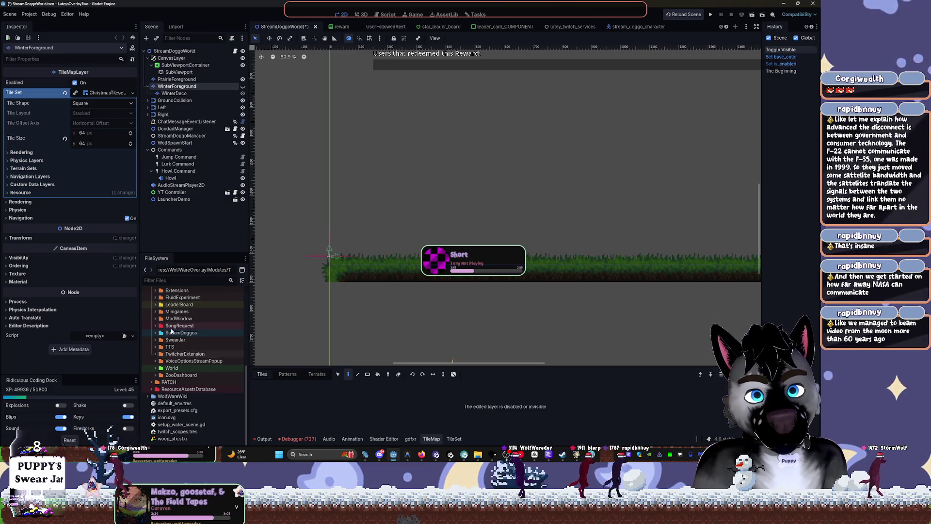
{"action": "left_click", "coordinate": [151, 389]}
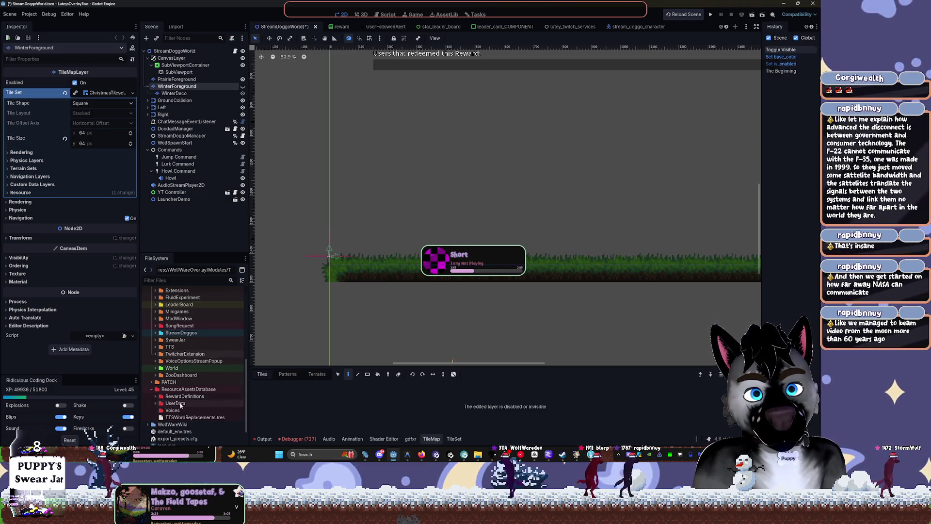
{"action": "scroll", "coordinate": [246, 389], "scroll_direction": "down", "scroll_amount": 2}
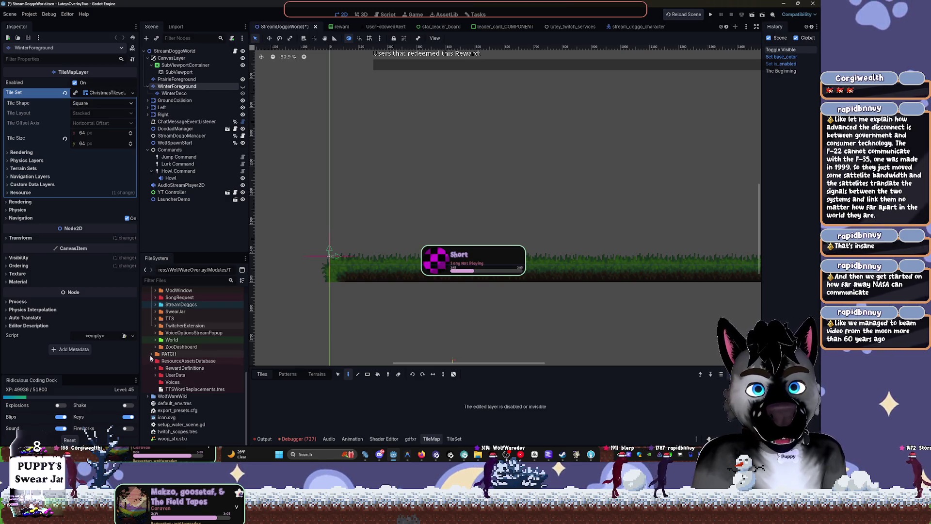
{"action": "left_click", "coordinate": [151, 362]}
{"action": "double_click", "coordinate": [194, 389]}
{"action": "scroll", "coordinate": [746, 104], "scroll_direction": "down", "scroll_amount": 3}
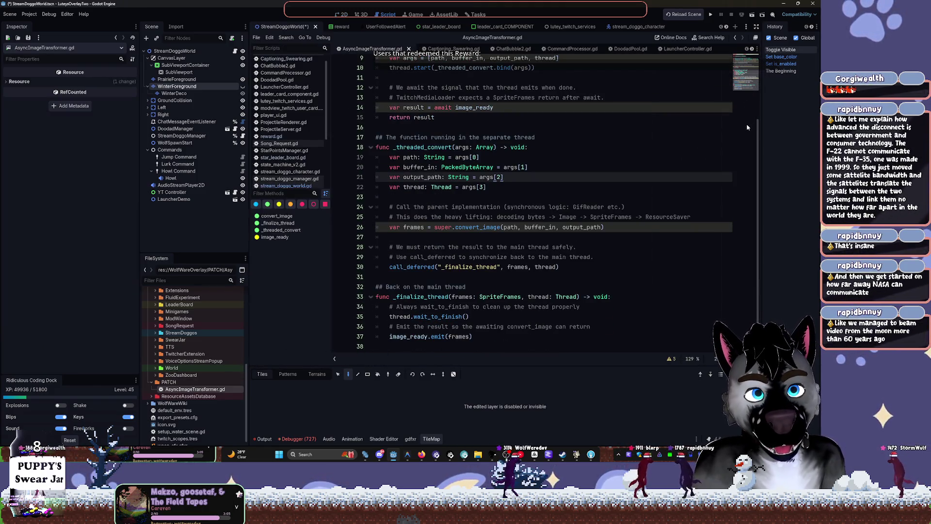
Collapse PATCH, expand ZooDashboard and open zoo_dashboard.gd.
{"action": "scroll", "coordinate": [754, 71], "scroll_direction": "up", "scroll_amount": 3}
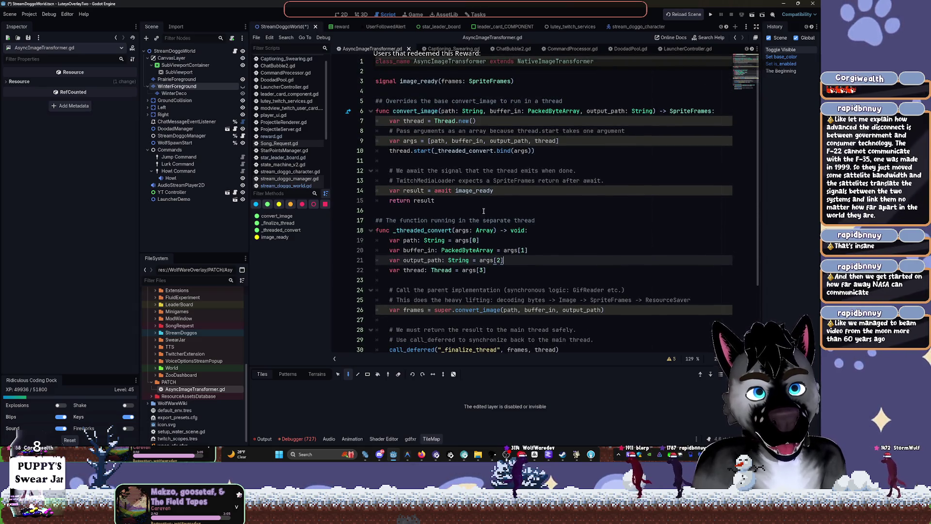
{"action": "left_click", "coordinate": [156, 382]}
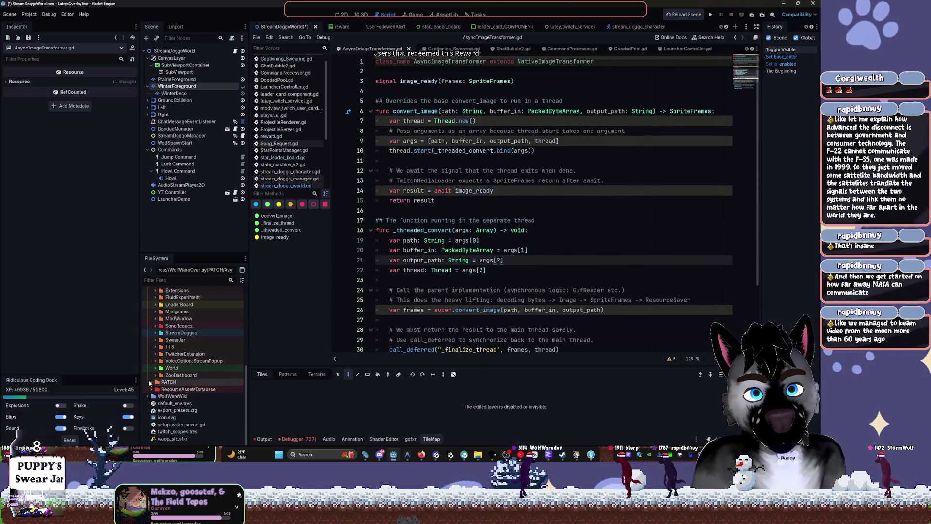
{"action": "left_click", "coordinate": [155, 376]}
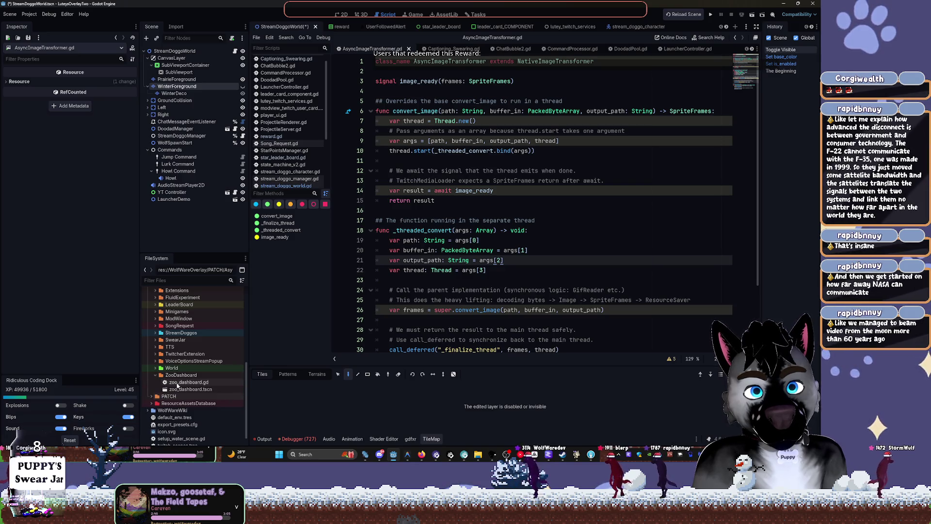
{"action": "double_click", "coordinate": [190, 382]}
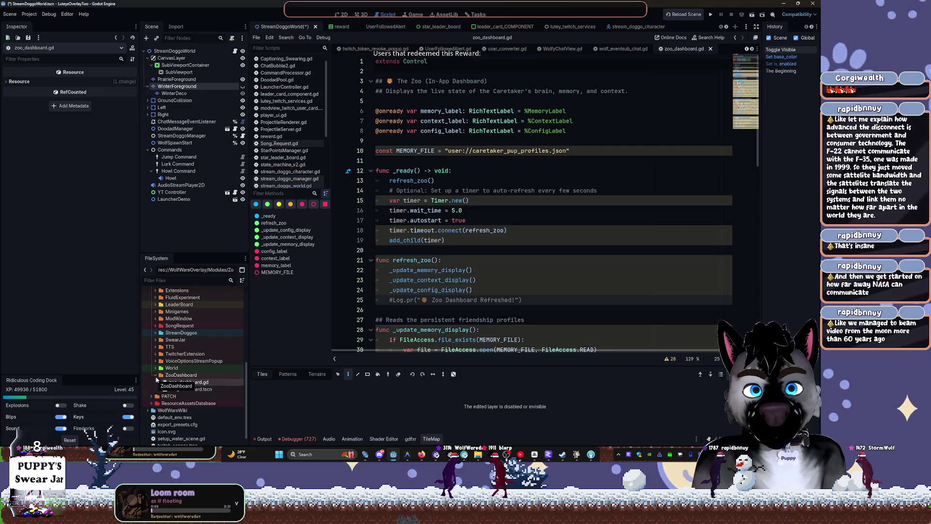
{"action": "left_click", "coordinate": [156, 377]}
{"action": "left_click", "coordinate": [155, 361]}
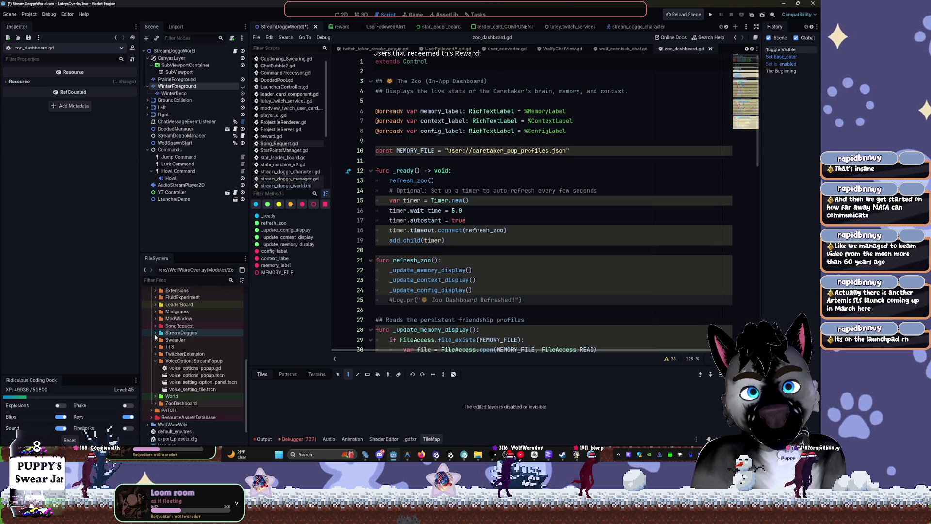
Open lutey_twitch_services.tscn from the TwitcherExtension folder, then return to the snowy StreamDoggoWorld scene.
{"action": "left_click", "coordinate": [155, 360]}
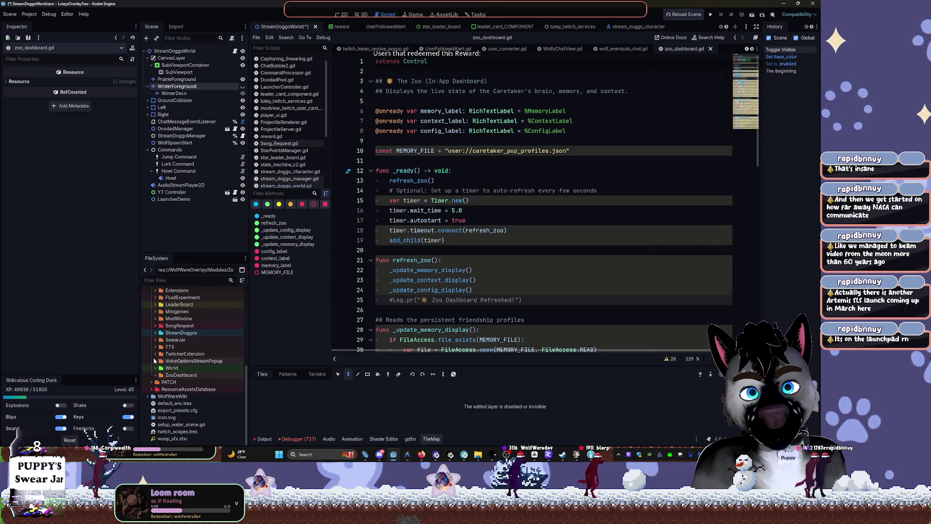
{"action": "left_click", "coordinate": [156, 355]}
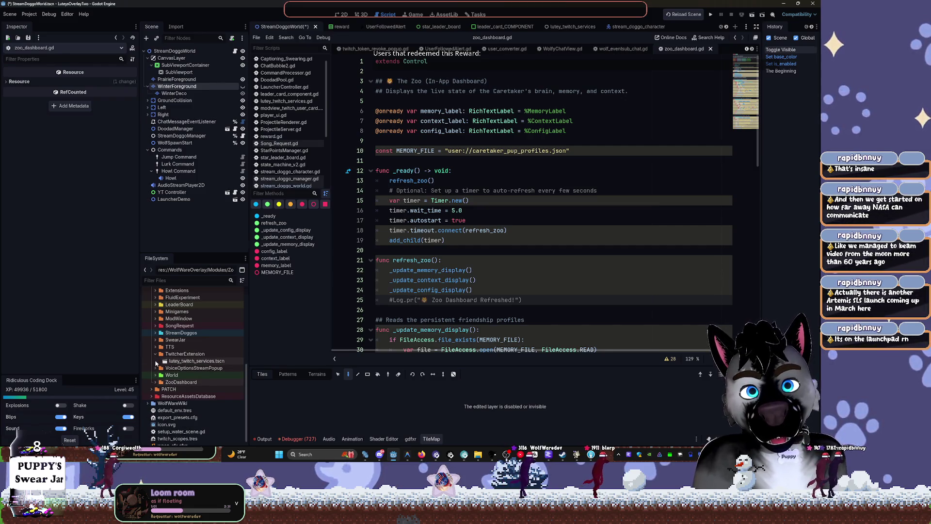
{"action": "left_click", "coordinate": [177, 362]}
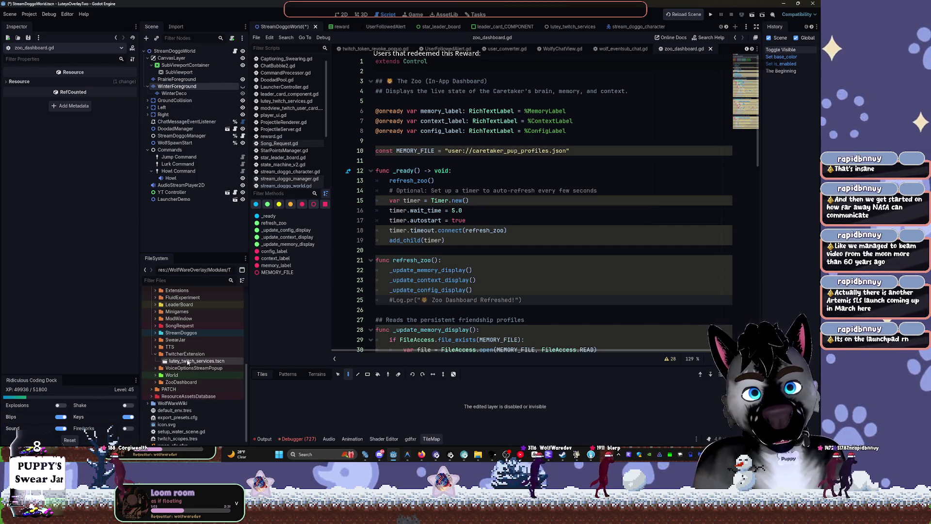
{"action": "double_click", "coordinate": [186, 362]}
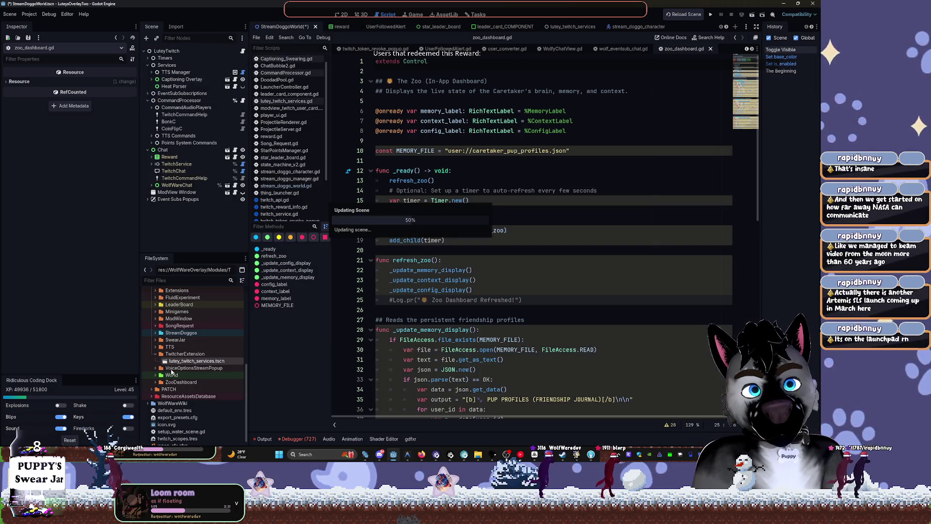
{"action": "scroll", "coordinate": [522, 223], "scroll_direction": "down", "scroll_amount": 4}
{"action": "scroll", "coordinate": [164, 415], "scroll_direction": "down", "scroll_amount": 3}
{"action": "scroll", "coordinate": [164, 415], "scroll_direction": "down", "scroll_amount": 3}
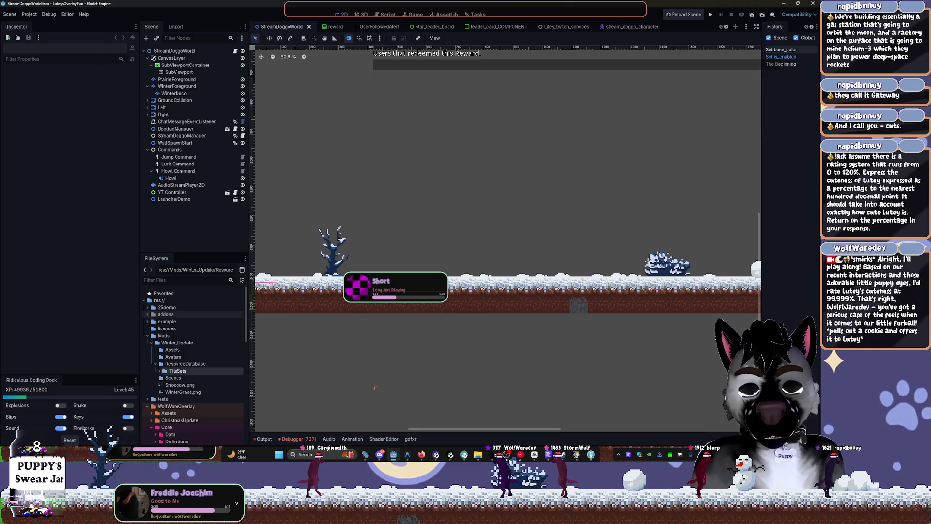
Switch to the Script workspace to show stream_doggo_world.gd with its wolf command handlers.
{"action": "key", "text": "ctrl+F3"}
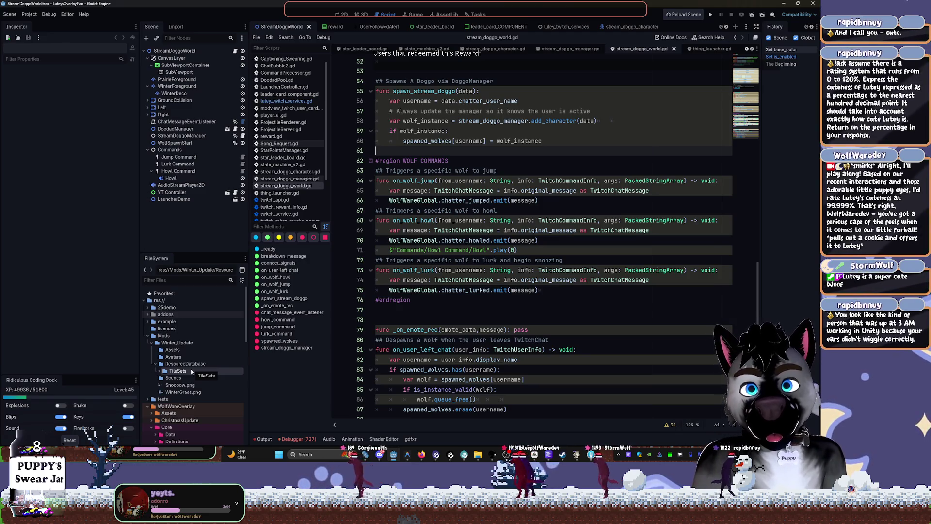
{"action": "left_click", "coordinate": [537, 350]}
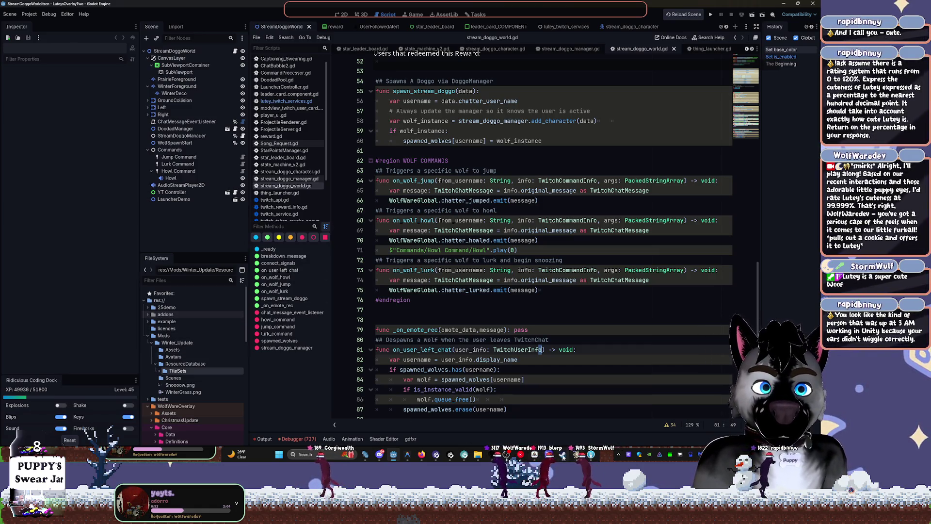
{"action": "mouse_move", "coordinate": [542, 455]}
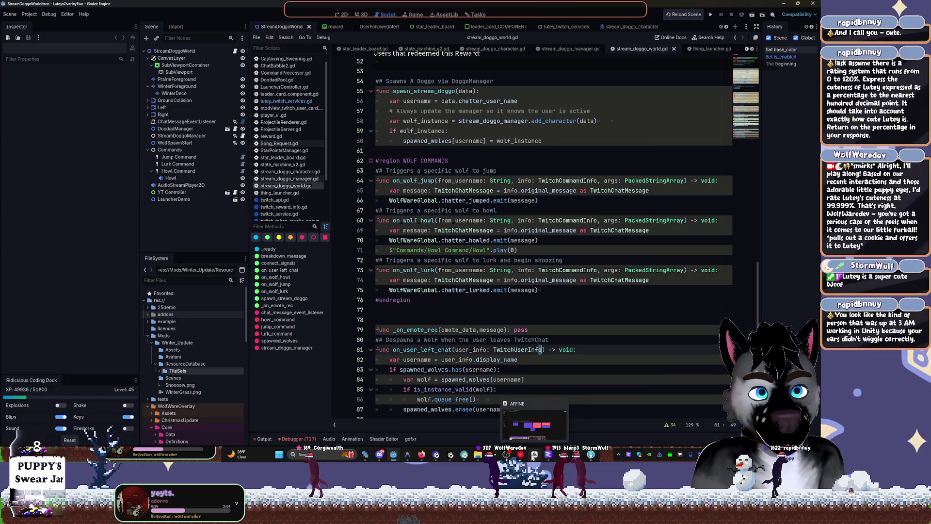
In AFFiNE's page view of Overlay Structure, add a '- Mod Packs??' line under Info with a new line.
{"action": "left_click", "coordinate": [534, 425]}
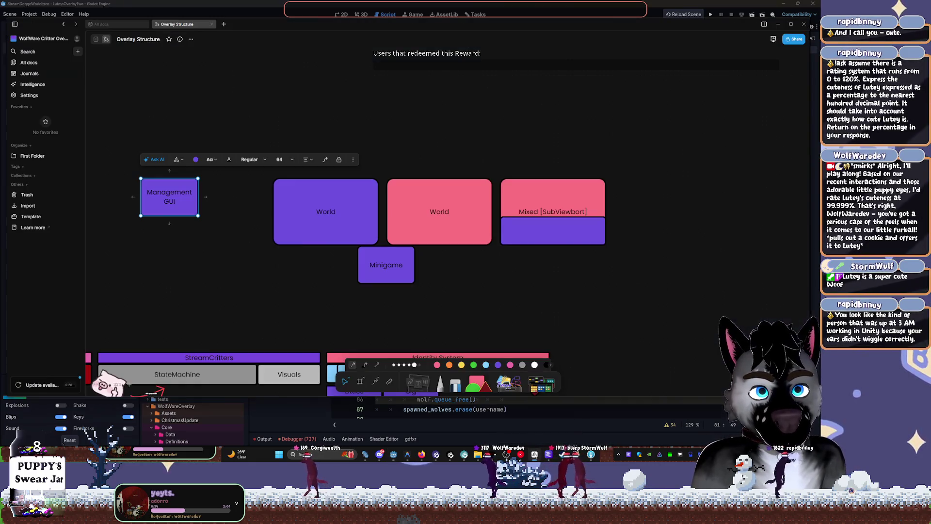
{"action": "left_click", "coordinate": [96, 39]}
{"action": "left_click", "coordinate": [397, 191]}
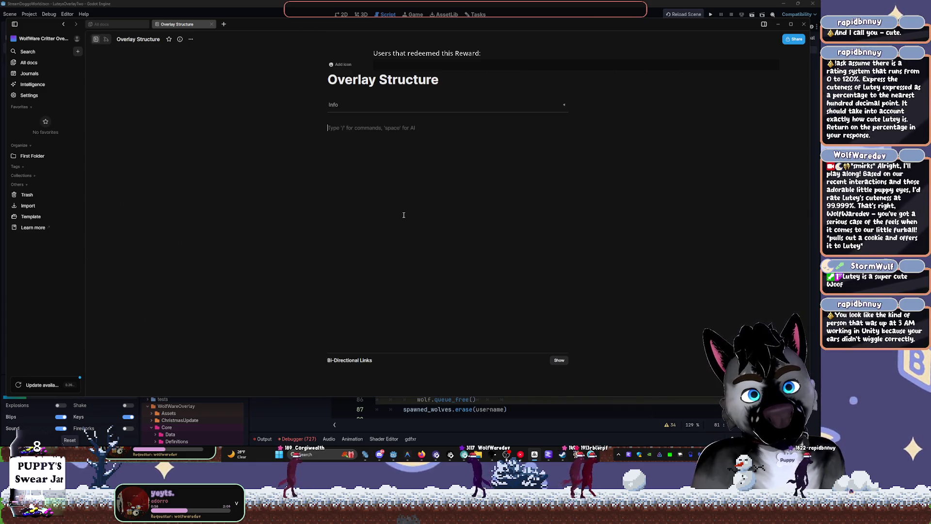
{"action": "type", "text": "- "}
{"action": "type", "text": "Mod"}
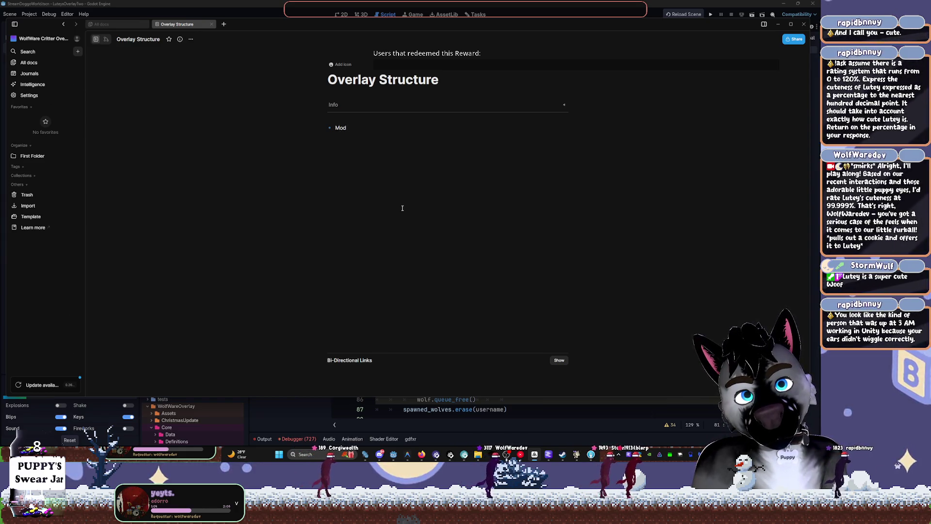
{"action": "type", "text": " Packs>"}
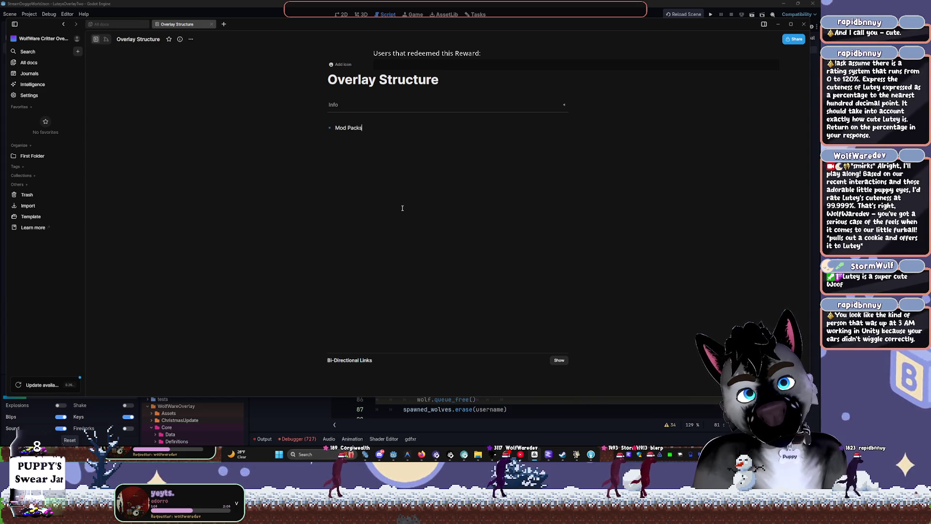
{"action": "key", "text": "BackSpace"}
{"action": "type", "text": "??"}
{"action": "key", "text": "Return"}
{"action": "key", "text": "ctrl+equal"}
{"action": "key", "text": "ctrl+equal"}
{"action": "key", "text": "ctrl+equal"}
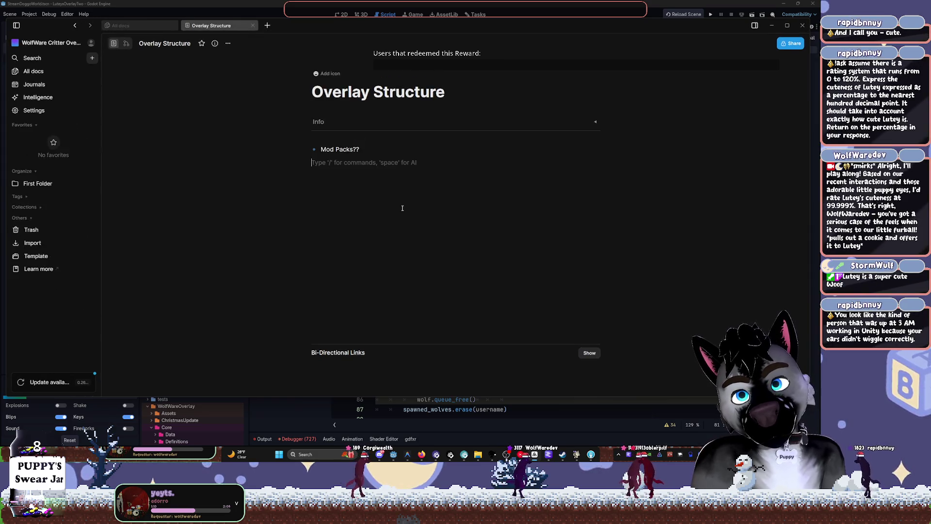
{"action": "key", "text": "space"}
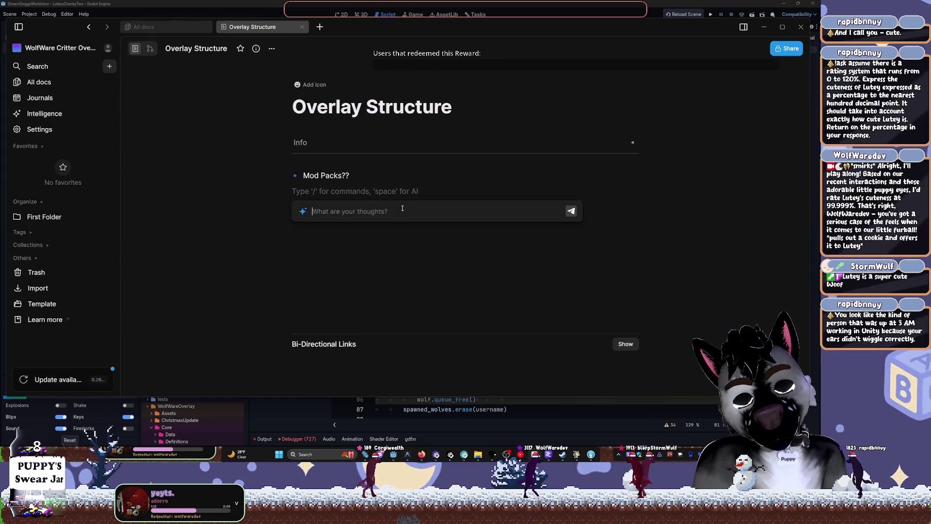
{"action": "key", "text": "Escape"}
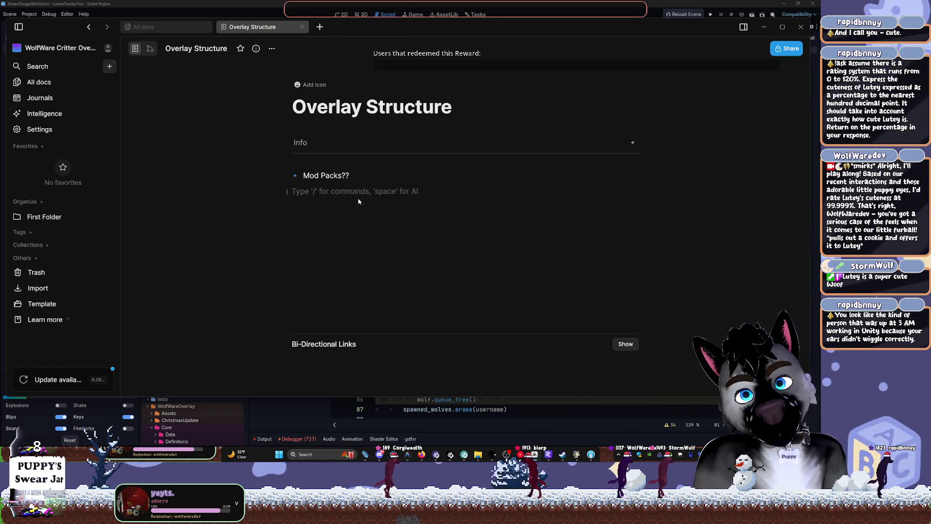
Type 'Loader system that parses [arr] of expected Resource types that define/get any binary content or packaged'.
{"action": "type", "text": "Loader syst"}
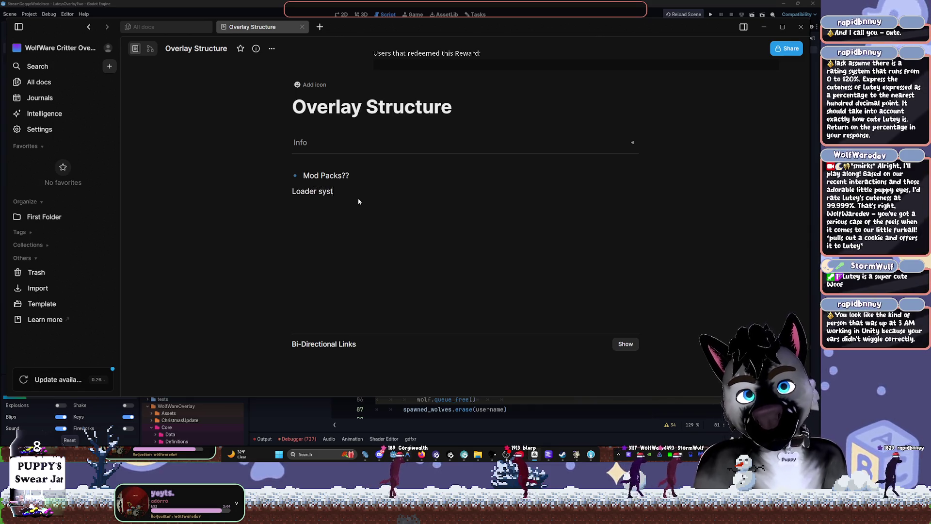
{"action": "type", "text": "em that par"}
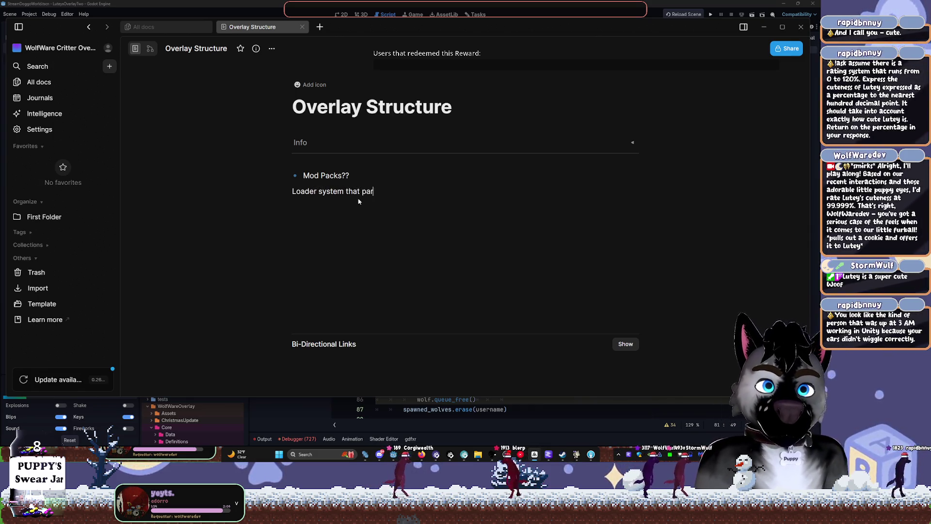
{"action": "type", "text": "ses ["}
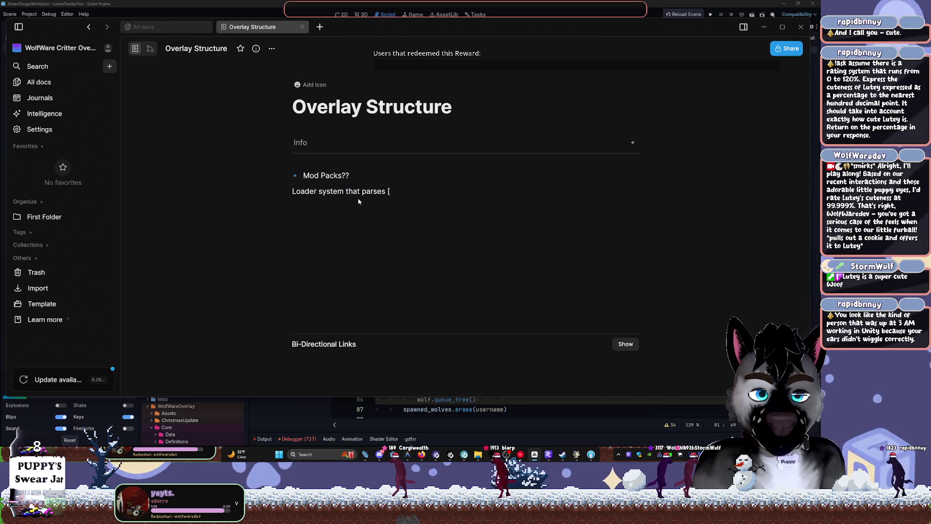
{"action": "key", "text": "Left"}
{"action": "type", "text": "arr"}
{"action": "key", "text": "Right"}
{"action": "type", "text": "]"}
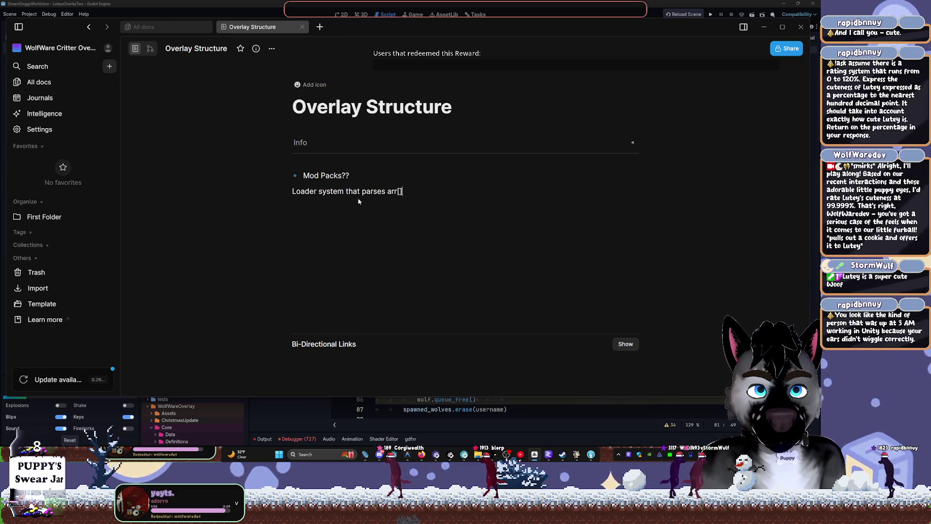
{"action": "type", "text": " of expe"}
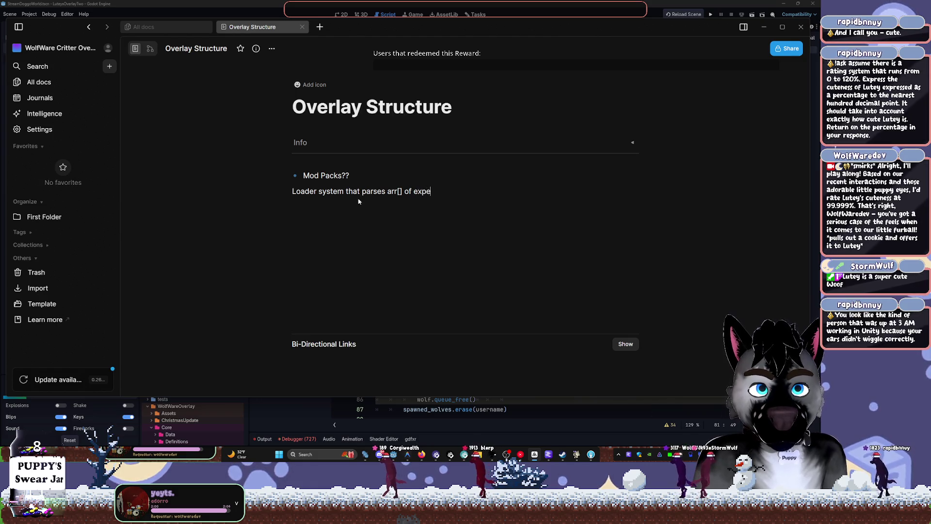
{"action": "type", "text": "cted"}
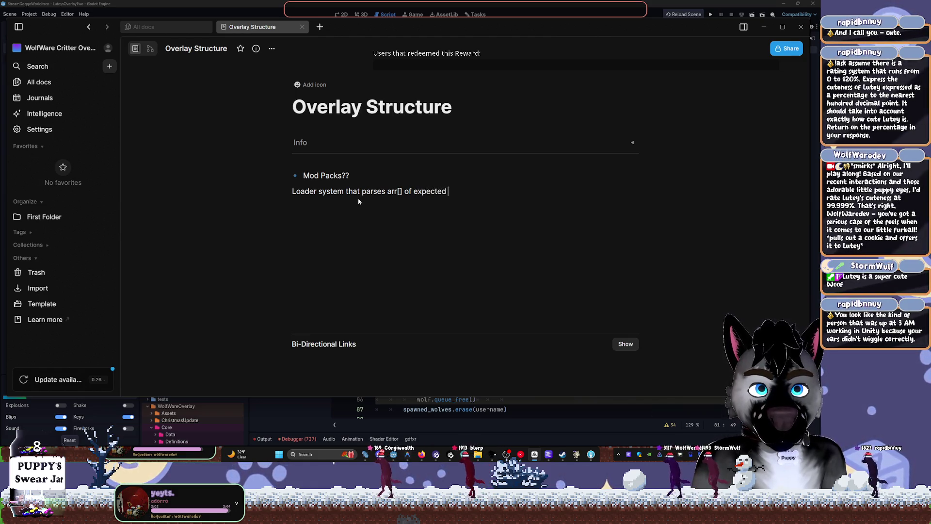
{"action": "type", "text": " Resource "}
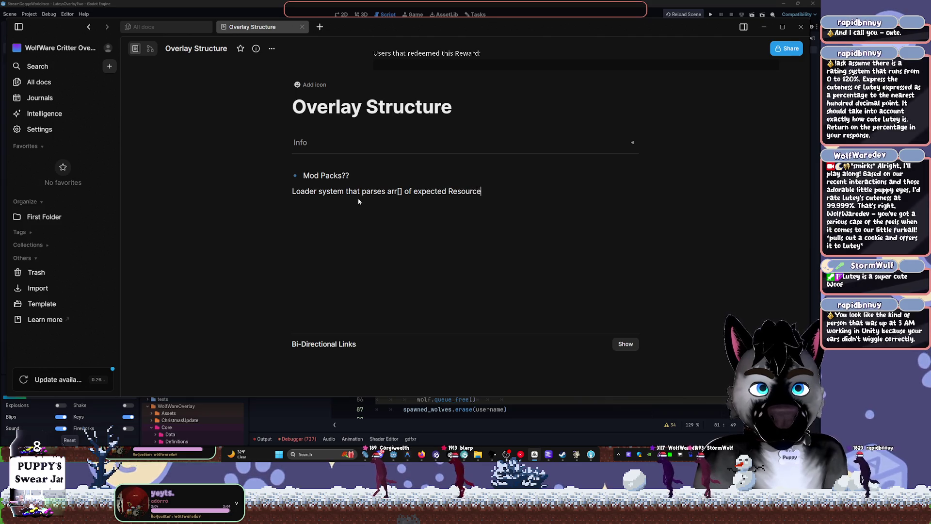
{"action": "type", "text": "types "}
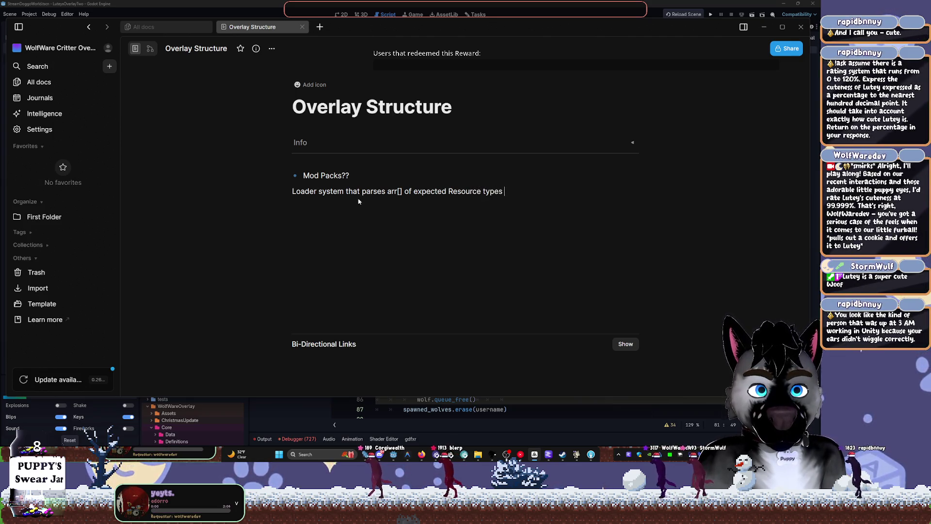
{"action": "type", "text": "that definte"}
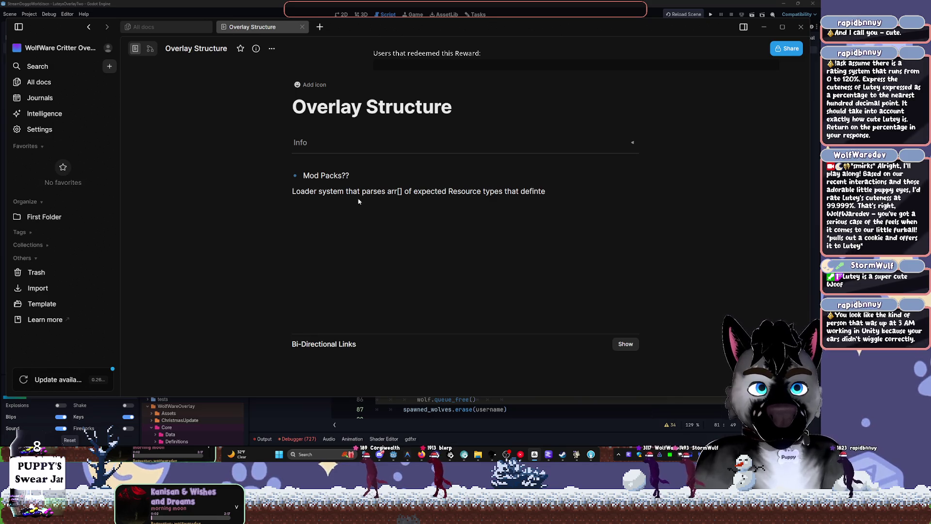
{"action": "key", "text": "BackSpace"}
{"action": "key", "text": "BackSpace"}
{"action": "type", "text": "e/get any"}
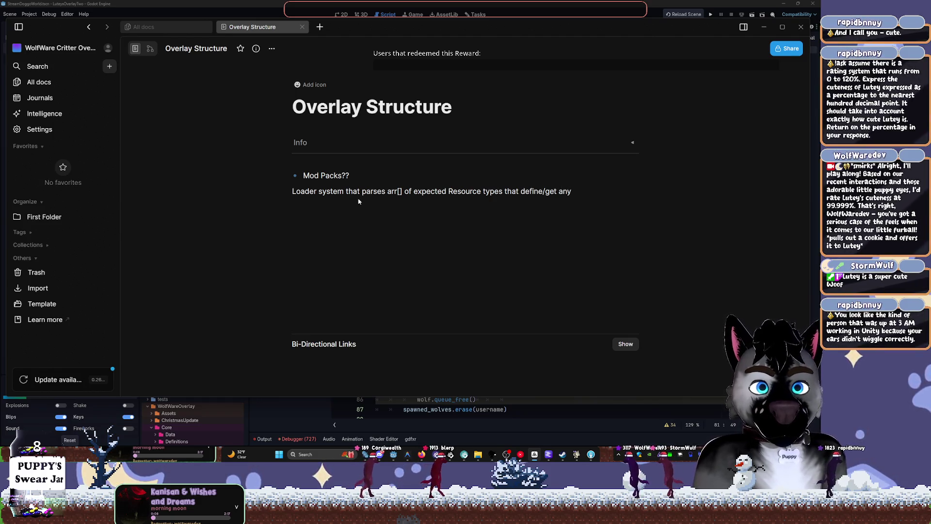
{"action": "type", "text": " binary "}
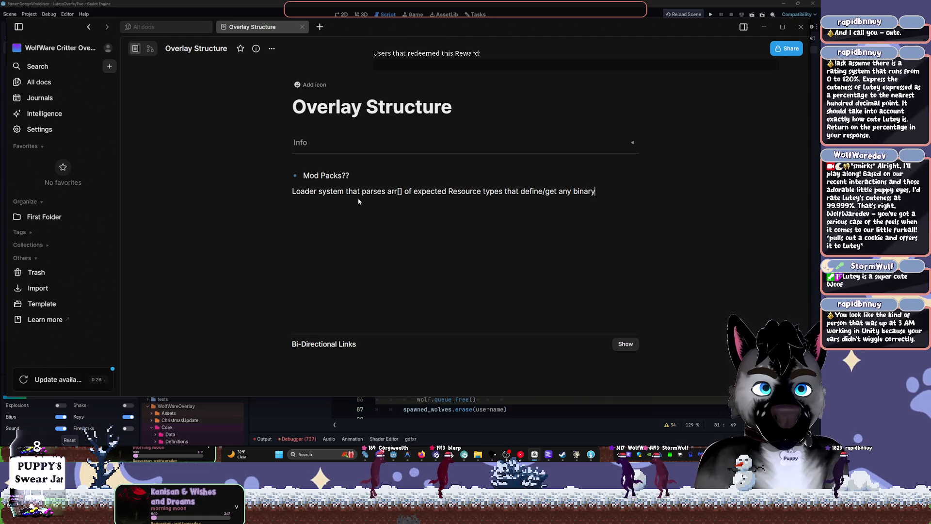
{"action": "type", "text": "content or"}
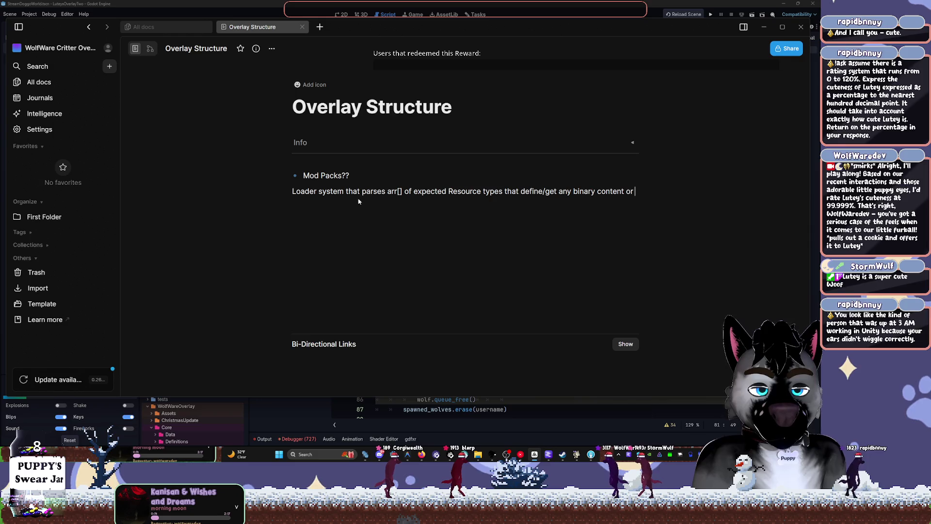
{"action": "type", "text": " pac"}
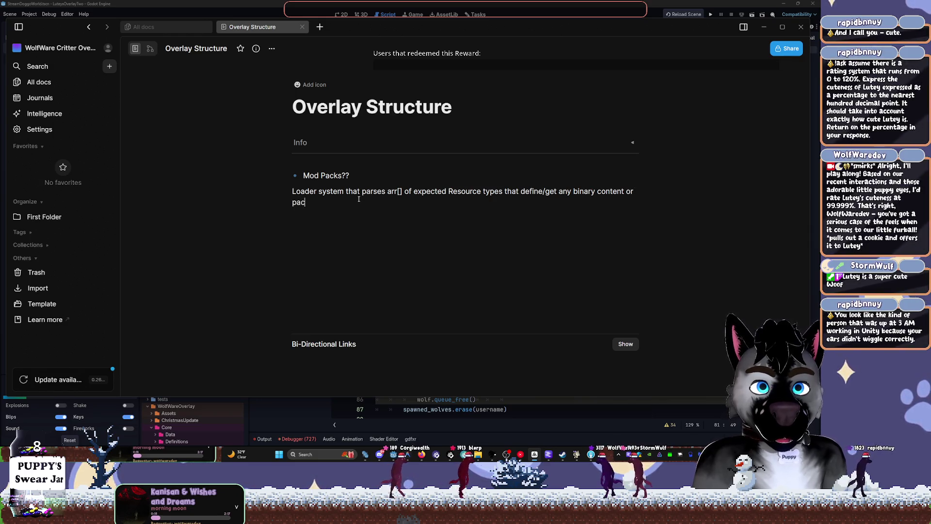
{"action": "type", "text": "kaged "}
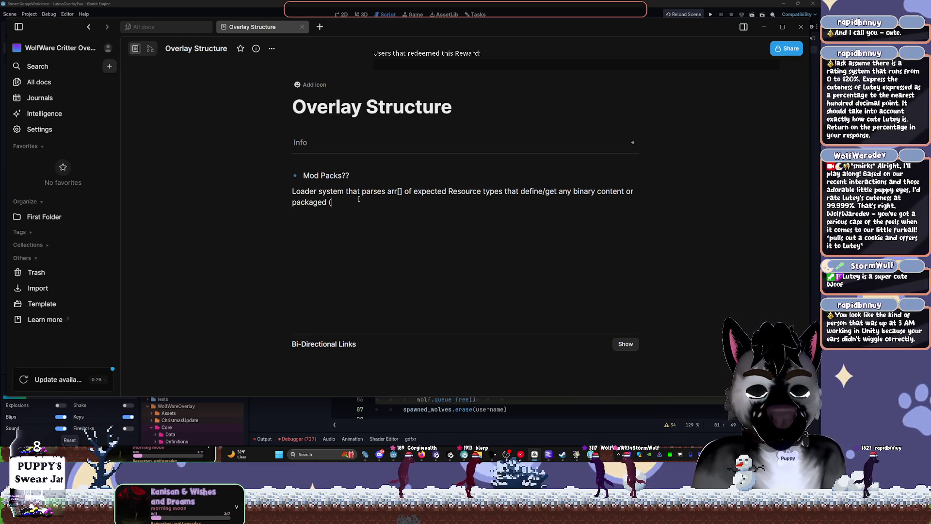
{"action": "type", "text": "(future tool?"}
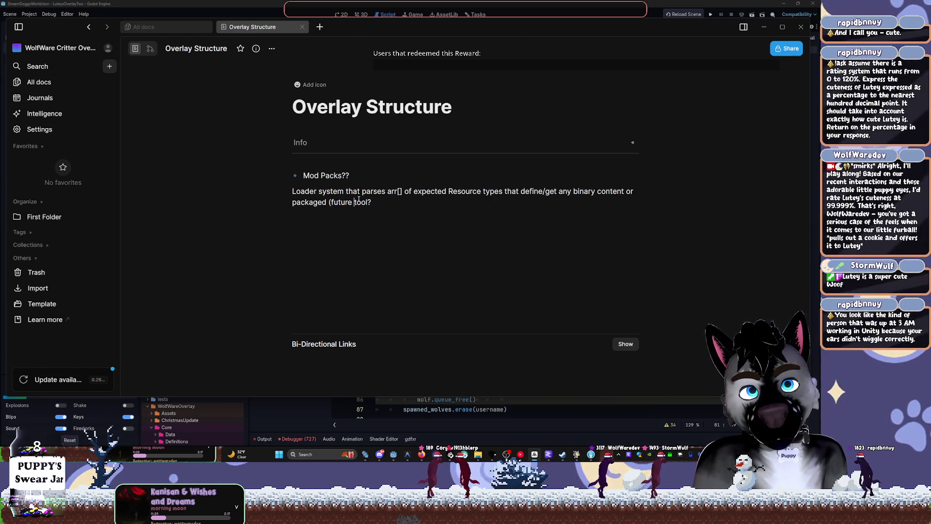
Edit the ending to read '(future in-overlay or companion tool?) assets' and start a new paragraph.
{"action": "left_click", "coordinate": [356, 202]}
{"action": "type", "text": "in-"}
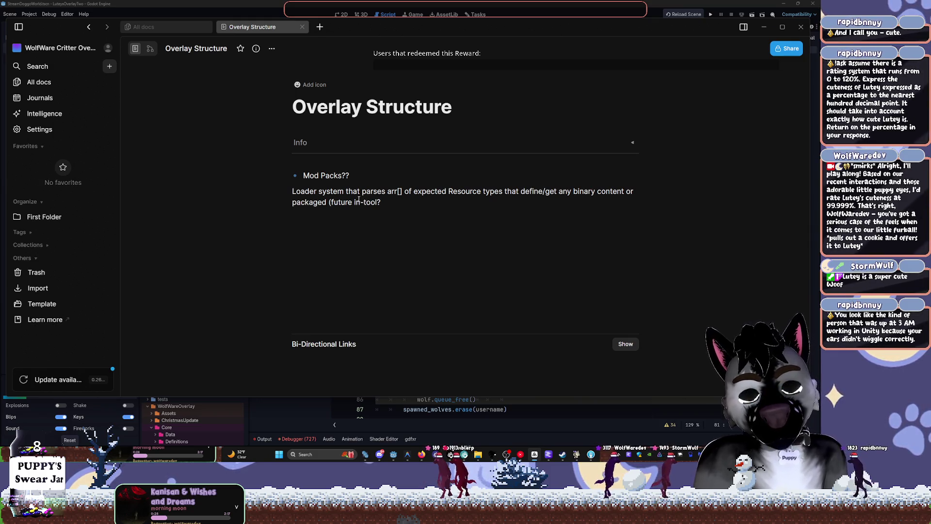
{"action": "type", "text": "editor or comp"}
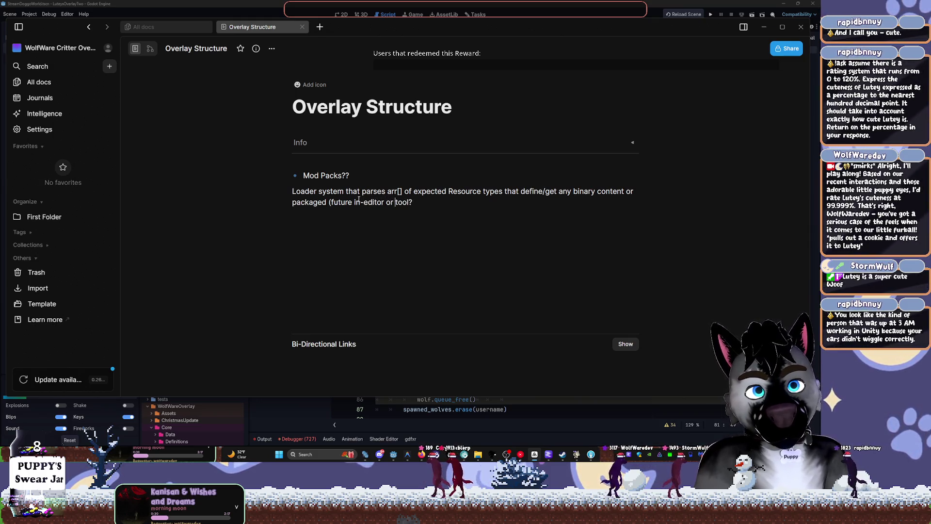
{"action": "type", "text": "anion"}
{"action": "key", "text": "ctrl+Left"}
{"action": "key", "text": "ctrl+Left"}
{"action": "key", "text": "ctrl+BackSpace"}
{"action": "type", "text": "overlay"}
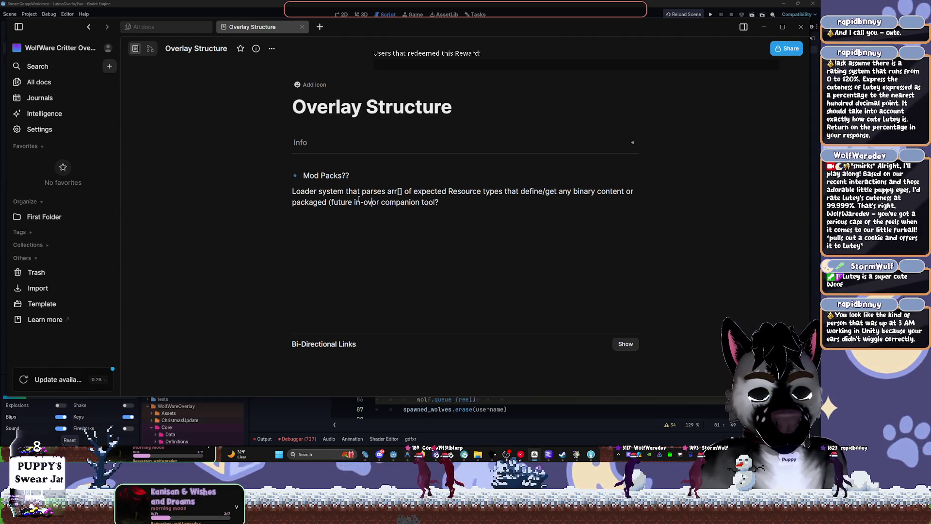
{"action": "key", "text": "End"}
{"action": "type", "text": ")"}
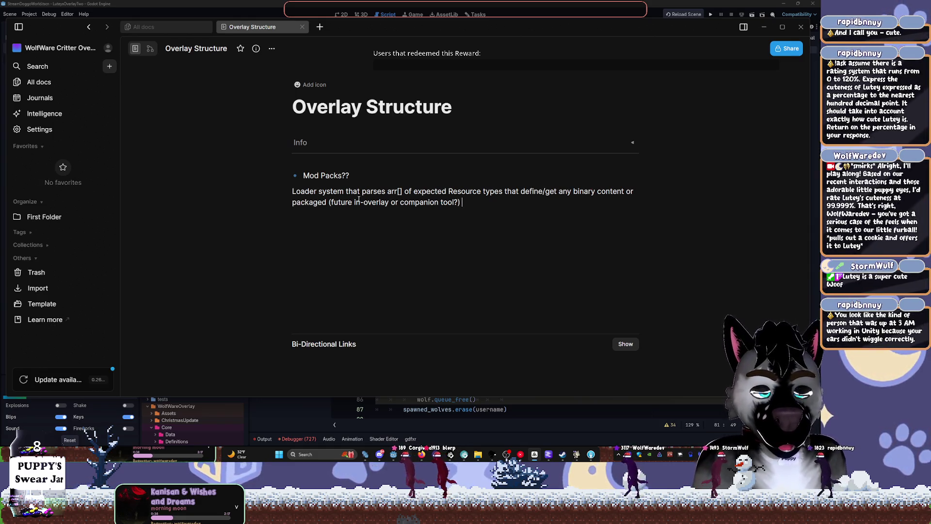
{"action": "type", "text": " assets"}
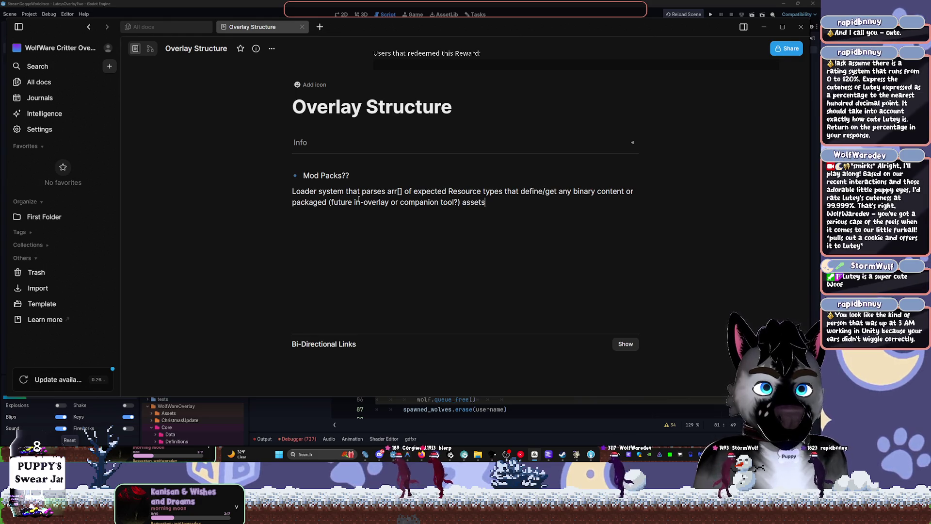
{"action": "key", "text": "Return"}
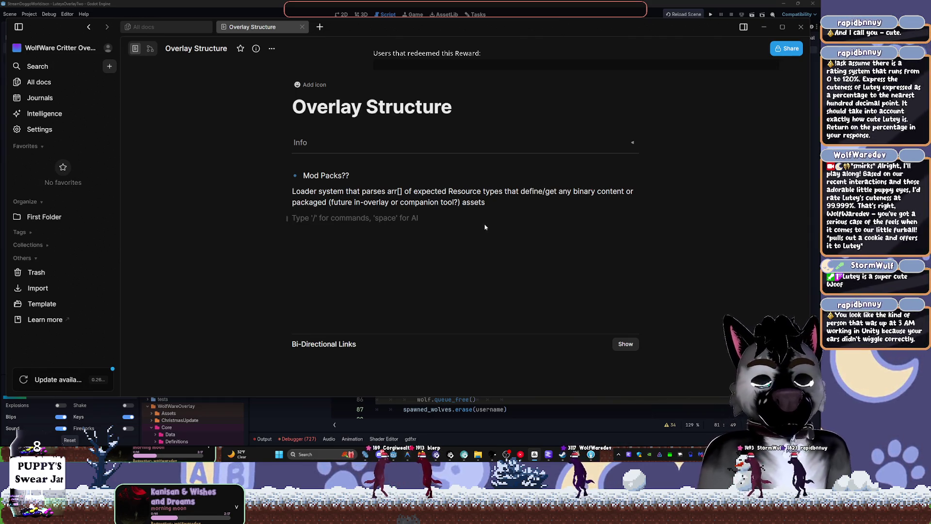
Type 'Users might want to make mods for:' and list 'A Custom avatar sprite' indented beneath it.
{"action": "key", "text": "Return"}
{"action": "key", "text": "Return"}
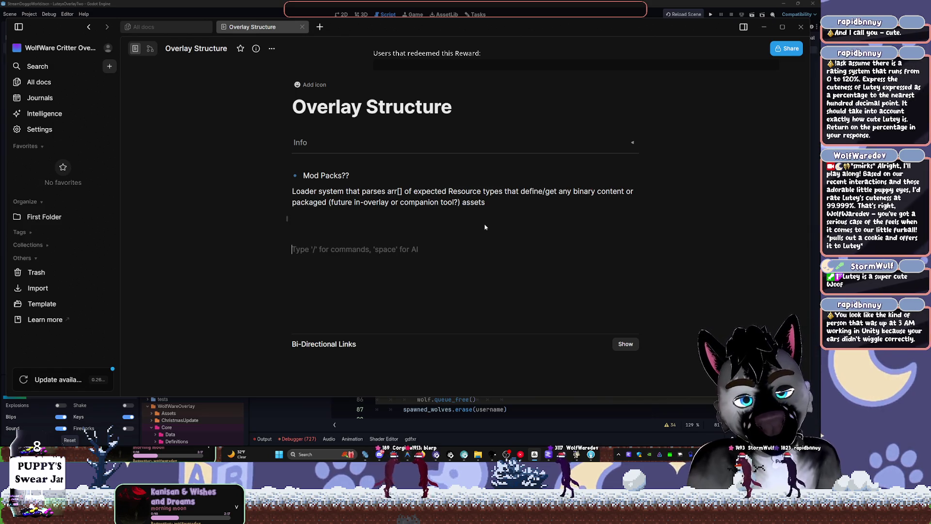
{"action": "key", "text": "BackSpace"}
{"action": "type", "text": "M"}
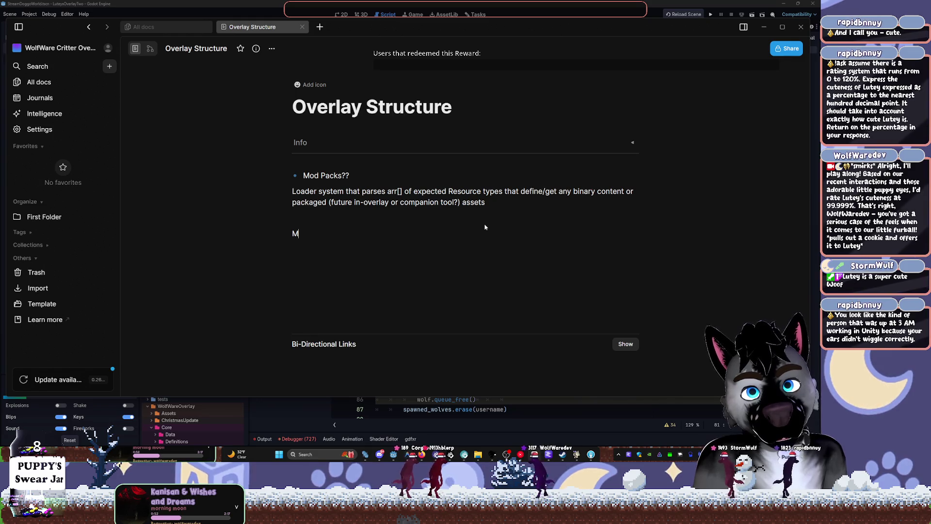
{"action": "key", "text": "BackSpace"}
{"action": "type", "text": "Us"}
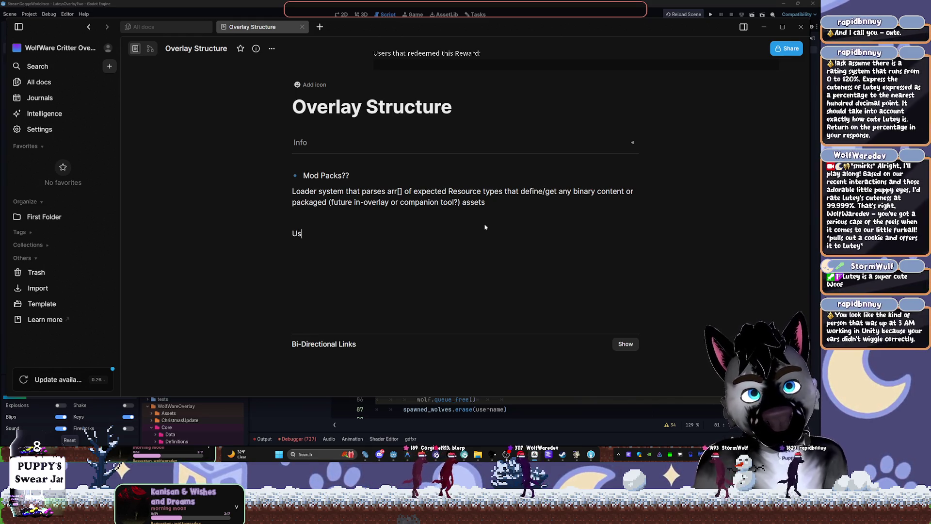
{"action": "type", "text": "ers might want t"}
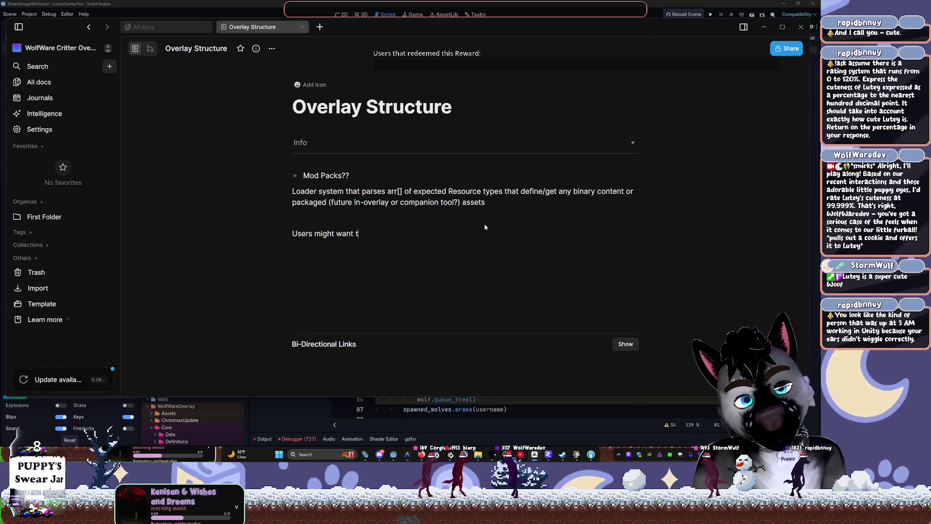
{"action": "type", "text": "o make mods for"}
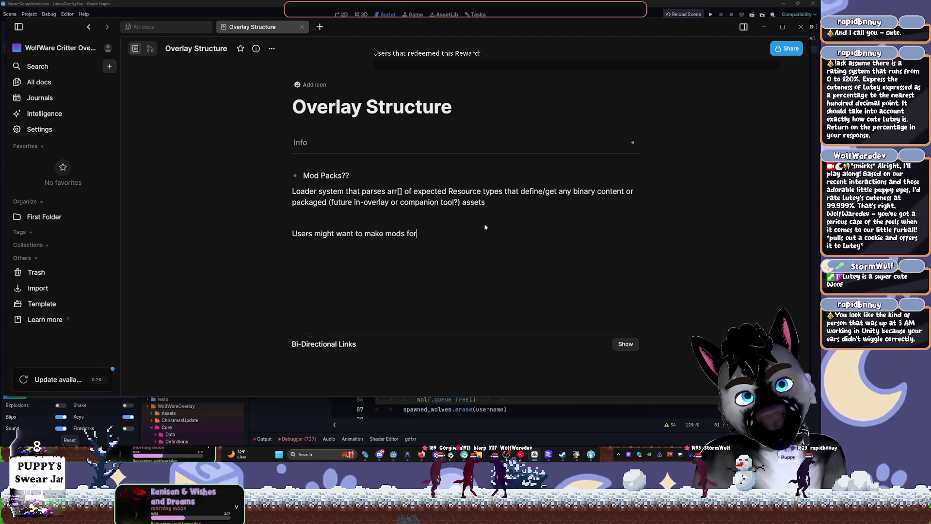
{"action": "type", "text": ":"}
{"action": "key", "text": "Return"}
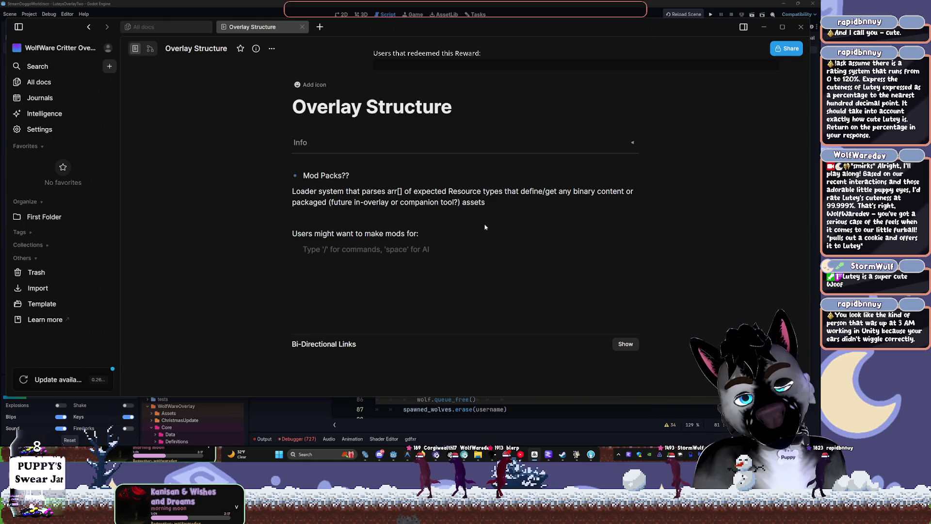
{"action": "type", "text": "A"}
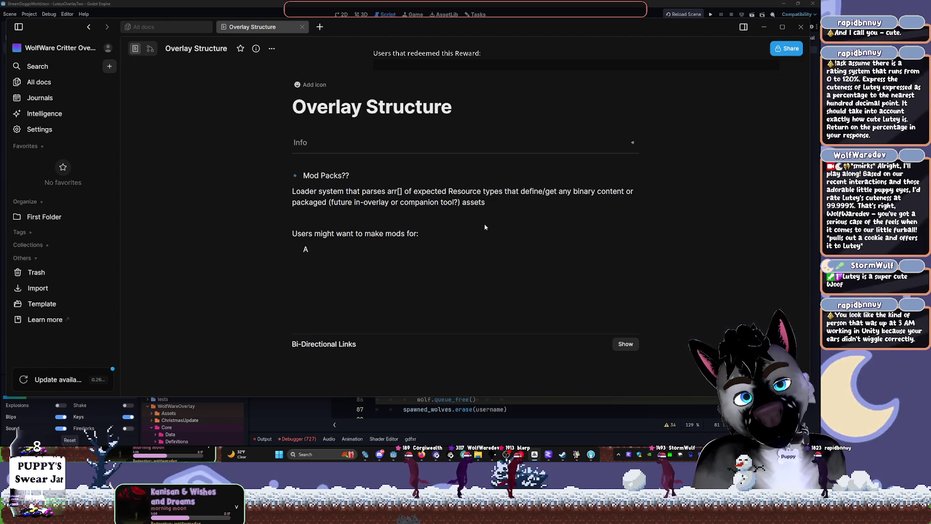
{"action": "type", "text": " Cust"}
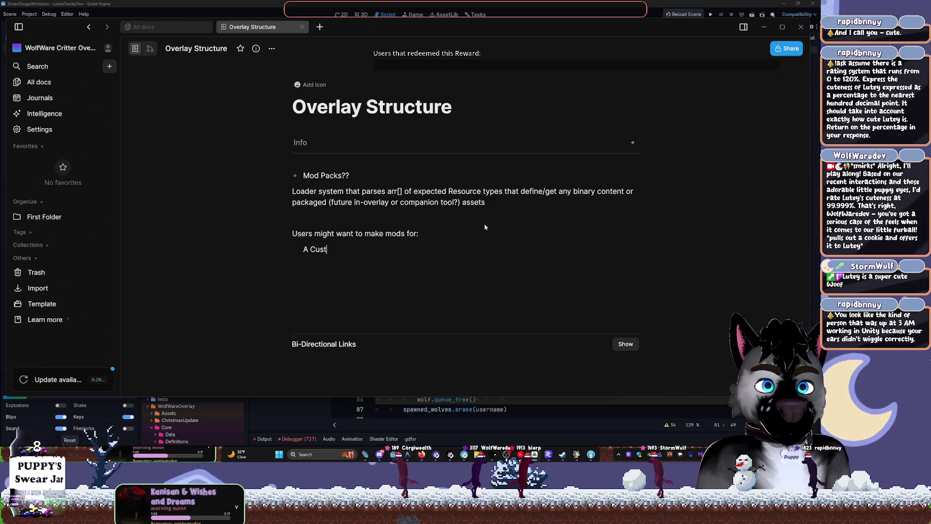
{"action": "type", "text": "om avatar sprite"}
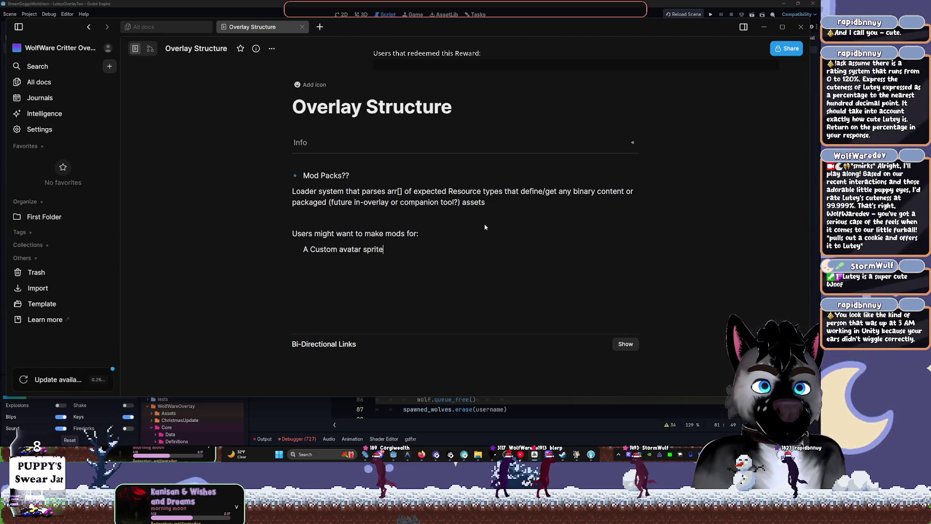
{"action": "left_click", "coordinate": [439, 292]}
Add a '--' line above the mods sentence reading 'Generic, Extendable Rigging System. Skeletal and Static Sheet Anims?'.
{"action": "left_click", "coordinate": [295, 219]}
{"action": "key", "text": "Return"}
{"action": "type", "text": "--"}
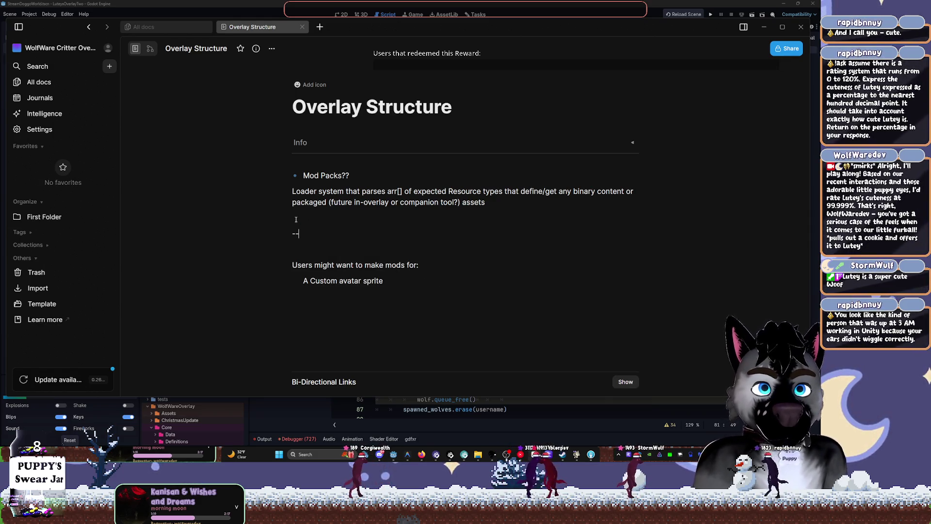
{"action": "key", "text": "Return"}
{"action": "key", "text": "space"}
{"action": "key", "text": "Escape"}
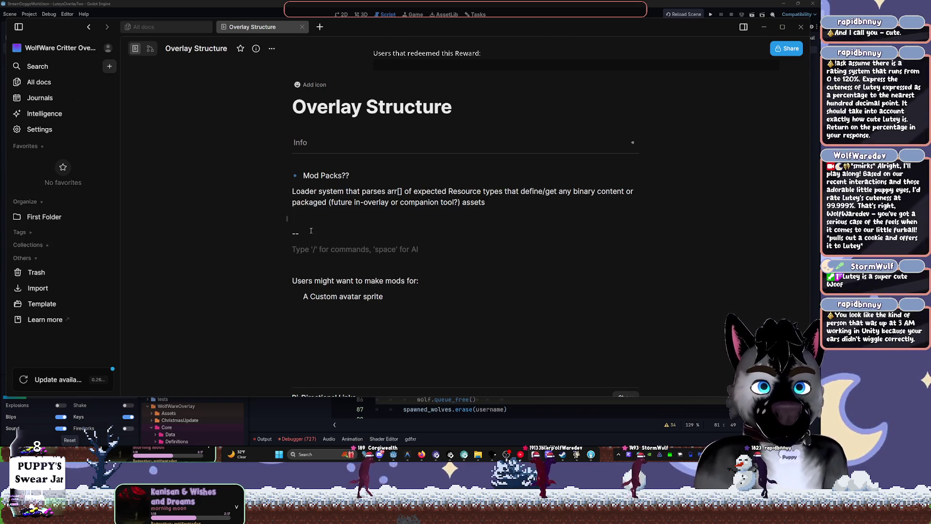
{"action": "left_click", "coordinate": [310, 233]}
{"action": "type", "text": "Generi"}
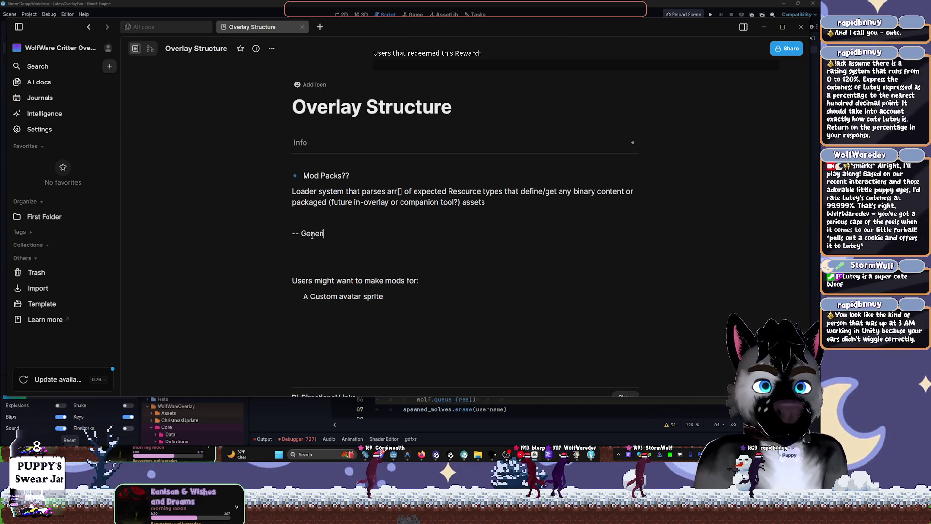
{"action": "type", "text": "c, Extendabl"}
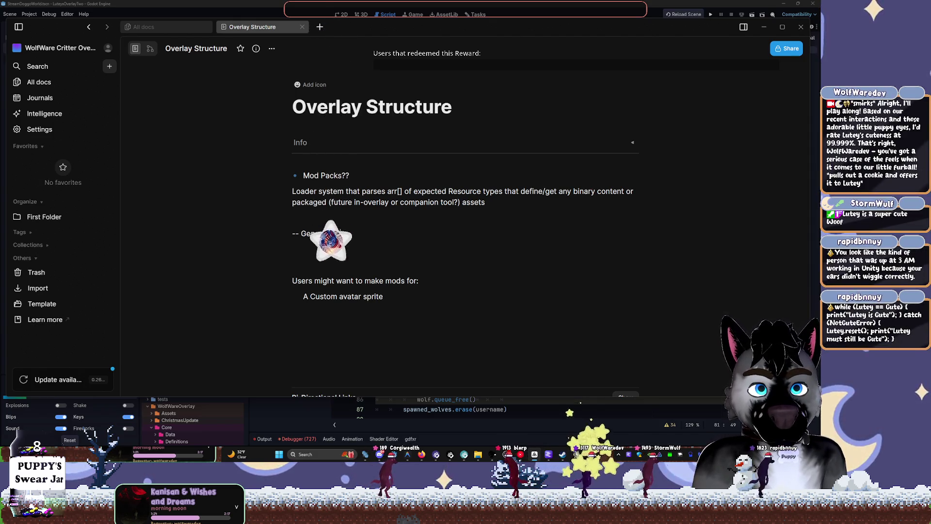
{"action": "type", "text": "e"}
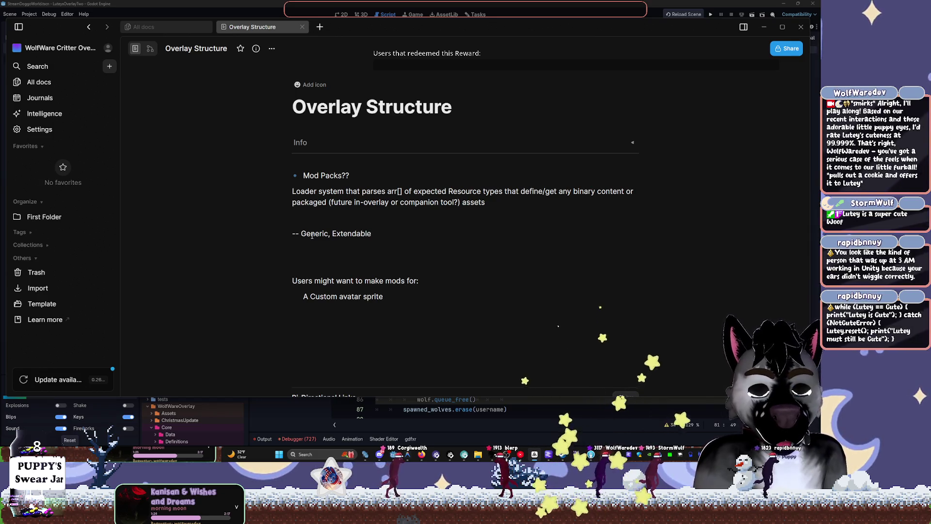
{"action": "type", "text": " R"}
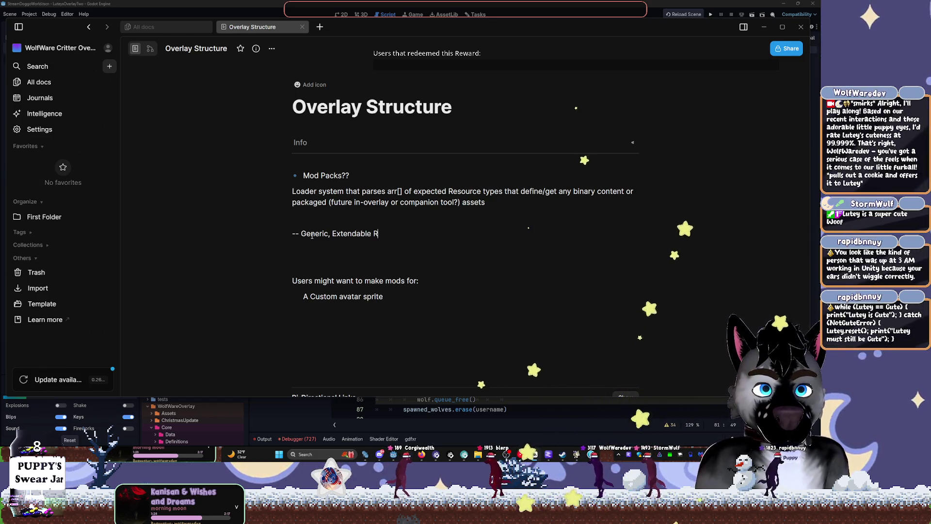
{"action": "type", "text": "igging Syst"}
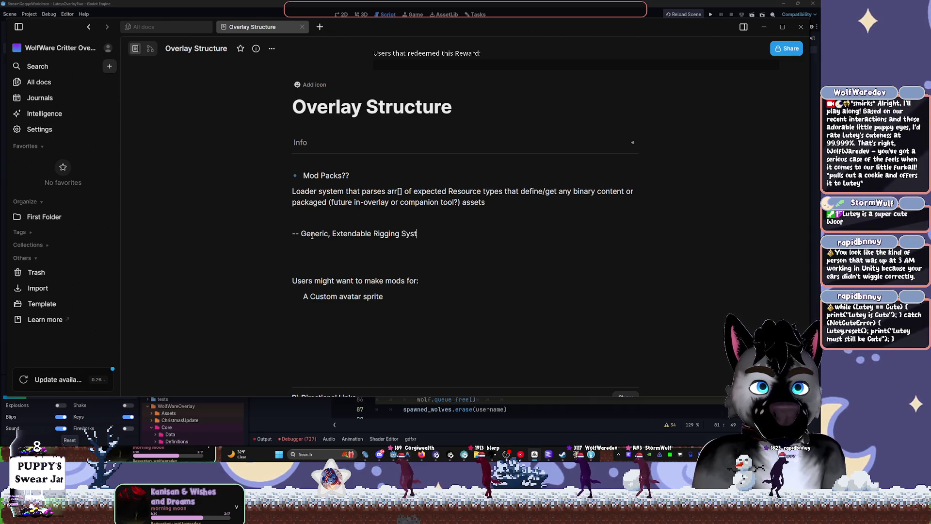
{"action": "type", "text": "em. Skeletal"}
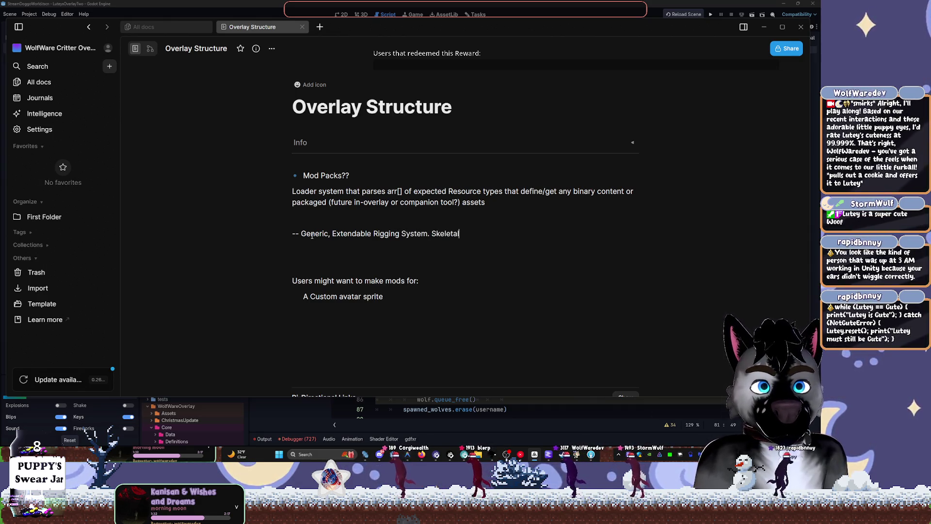
{"action": "type", "text": " and Static "}
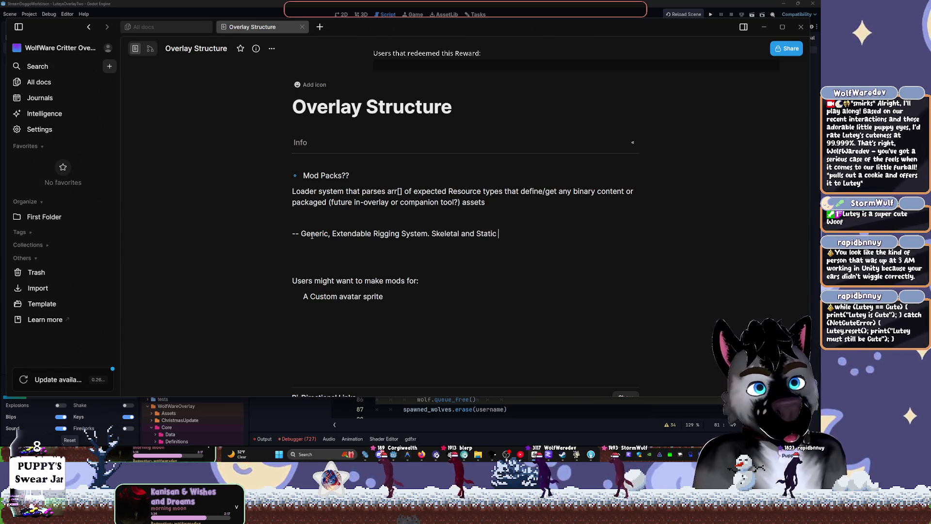
{"action": "type", "text": "Sheet Anims?"}
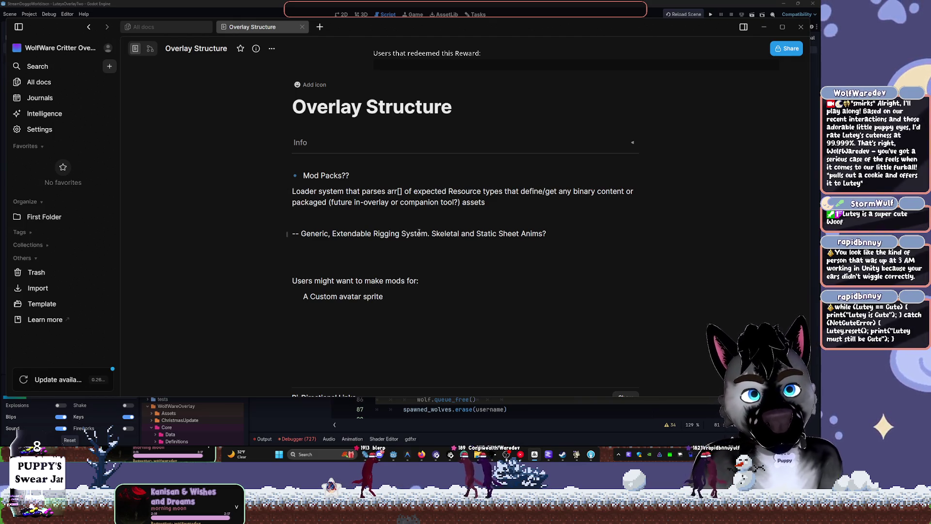
Insert '[ AVATAR \ CRITTER ]' after the dashes, add a '-' bullet below, and switch to Edgeless view.
{"action": "left_click", "coordinate": [371, 246]}
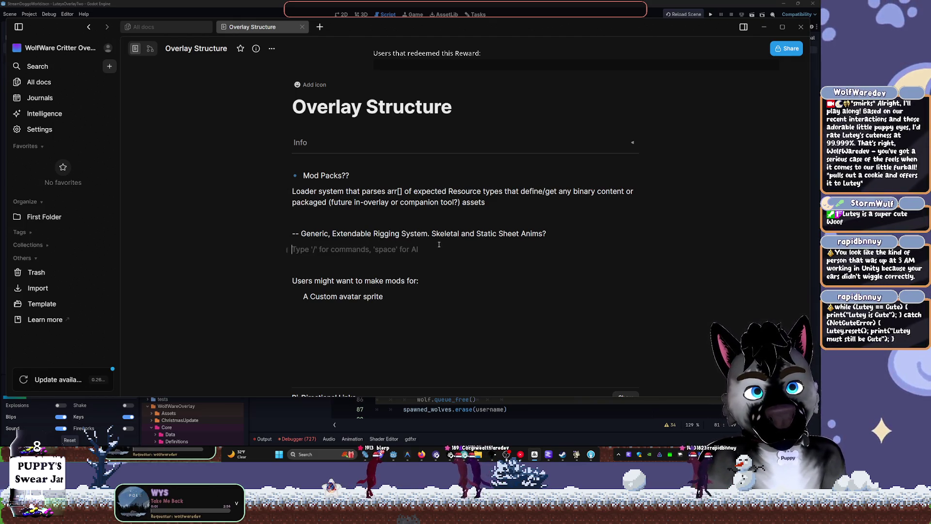
{"action": "left_click", "coordinate": [333, 233]}
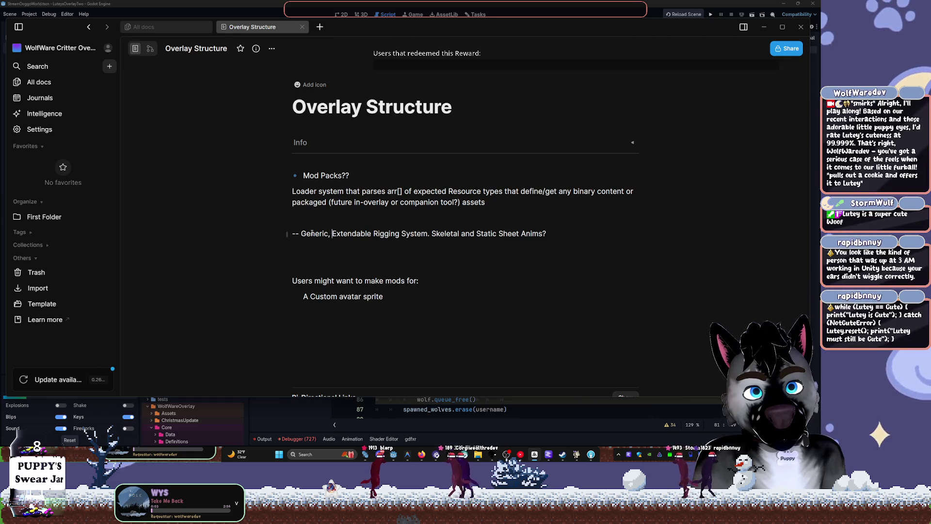
{"action": "left_click", "coordinate": [301, 233]}
{"action": "key", "text": "BackSpace"}
{"action": "type", "text": "[ AVATAR"}
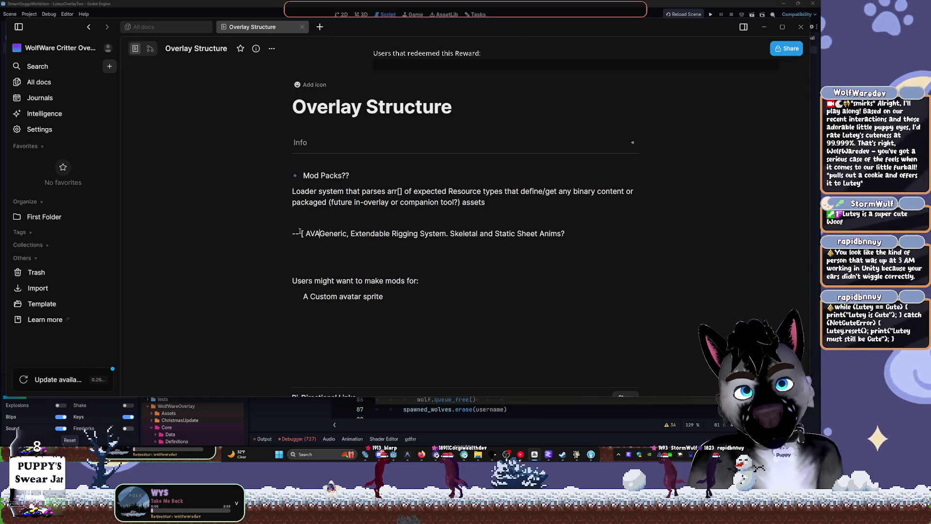
{"action": "type", "text": " ]"}
{"action": "key", "text": "Left"}
{"action": "key", "text": "Left"}
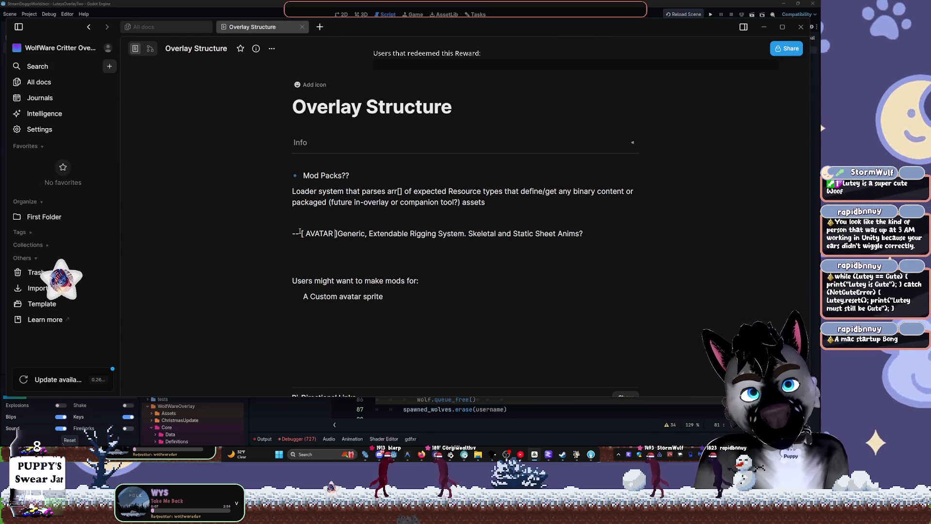
{"action": "type", "text": "\\ CRITT"}
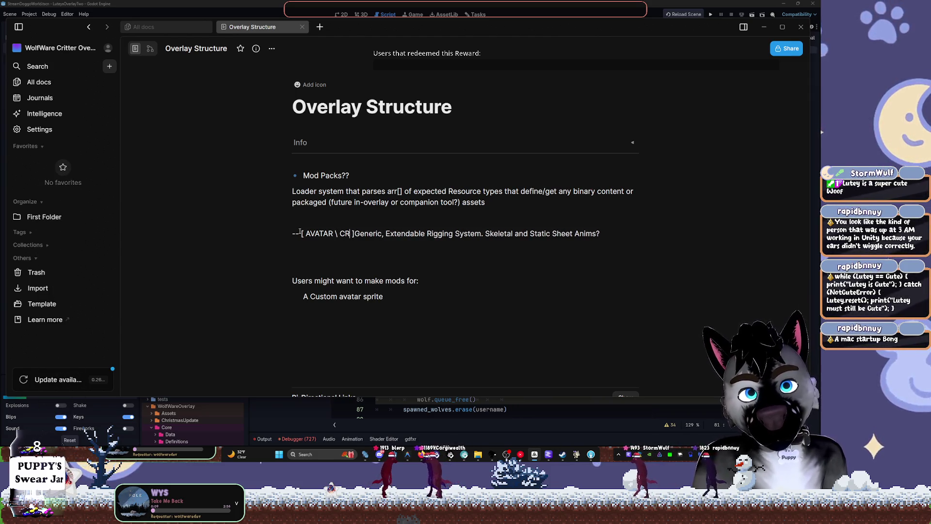
{"action": "type", "text": "ER"}
{"action": "key", "text": "End"}
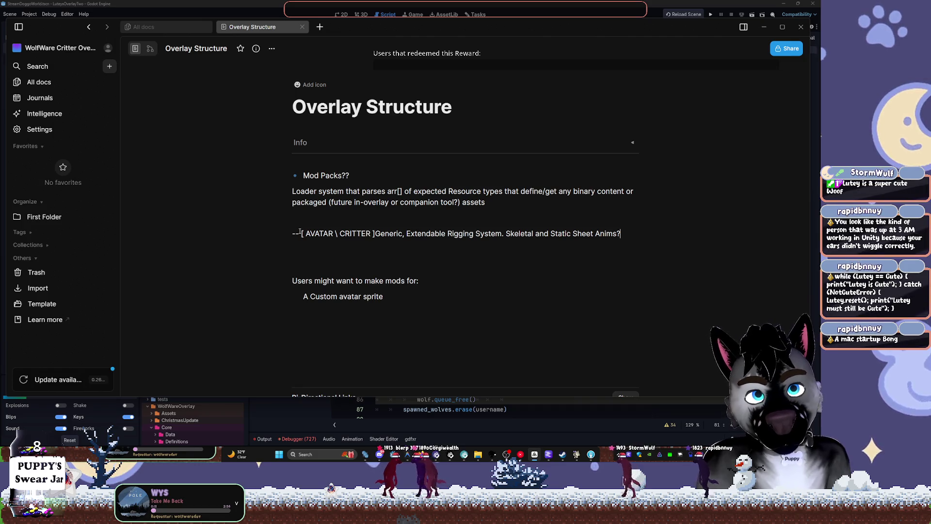
{"action": "key", "text": "Return"}
{"action": "type", "text": "-"}
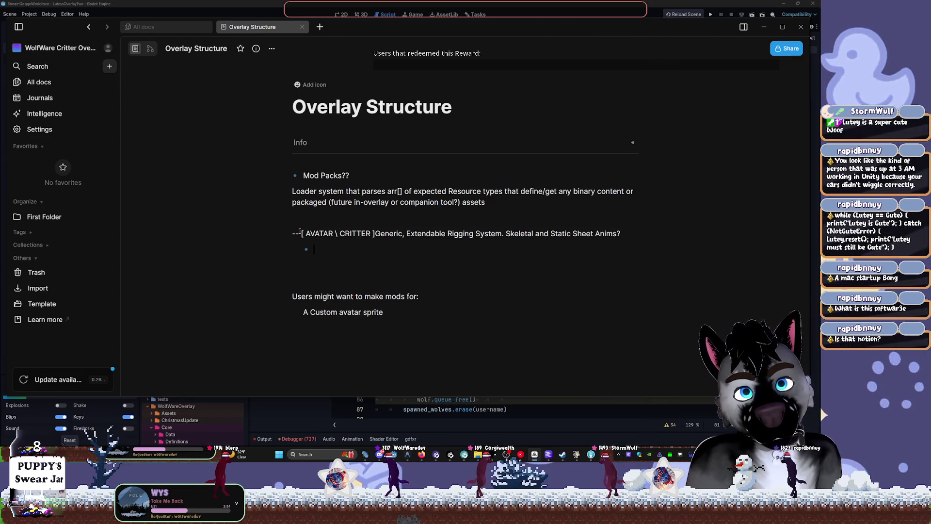
{"action": "key", "text": "alt+s"}
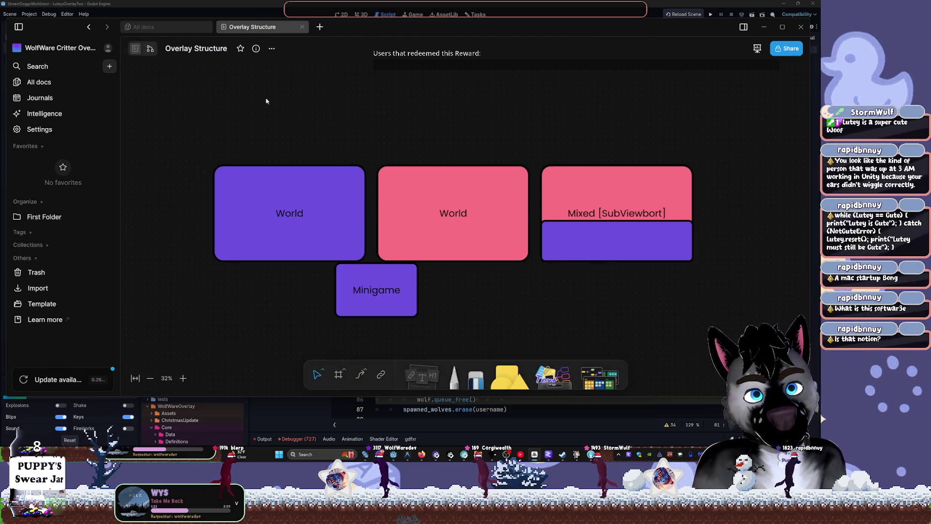
Reposition the Overlay Structure note on the canvas and create a new empty note to its right.
{"action": "scroll", "coordinate": [466, 174], "scroll_direction": "down", "scroll_amount": 4}
{"action": "scroll", "coordinate": [466, 180], "scroll_direction": "down", "scroll_amount": 5}
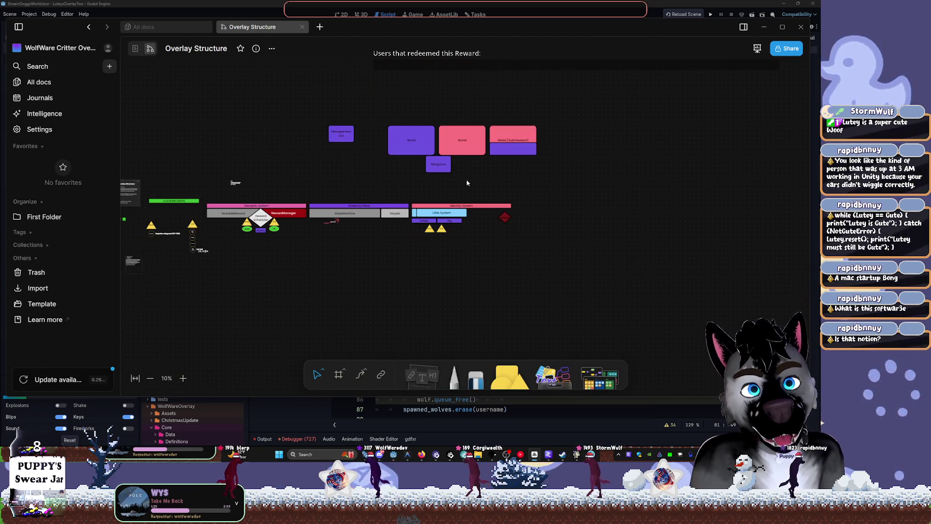
{"action": "mouse_move", "coordinate": [137, 186]}
{"action": "left_mouse_down"}
{"action": "mouse_move", "coordinate": [490, 187]}
{"action": "mouse_move", "coordinate": [398, 150]}
{"action": "left_mouse_up"}
{"action": "scroll", "coordinate": [490, 186], "scroll_direction": "up", "scroll_amount": 5}
{"action": "scroll", "coordinate": [456, 173], "scroll_direction": "up", "scroll_amount": 2}
{"action": "left_click", "coordinate": [496, 155]}
{"action": "scroll", "coordinate": [487, 224], "scroll_direction": "up", "scroll_amount": 3}
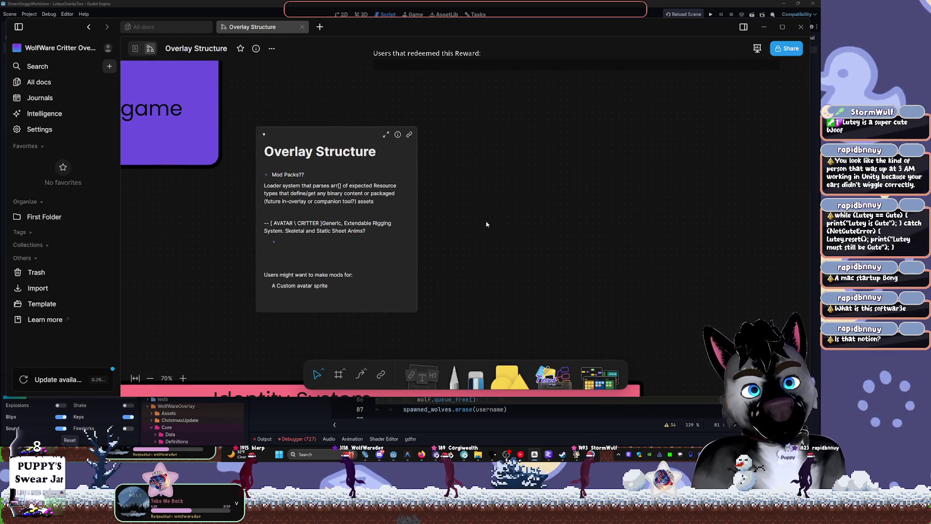
{"action": "left_click", "coordinate": [429, 224]}
{"action": "left_click", "coordinate": [431, 216]}
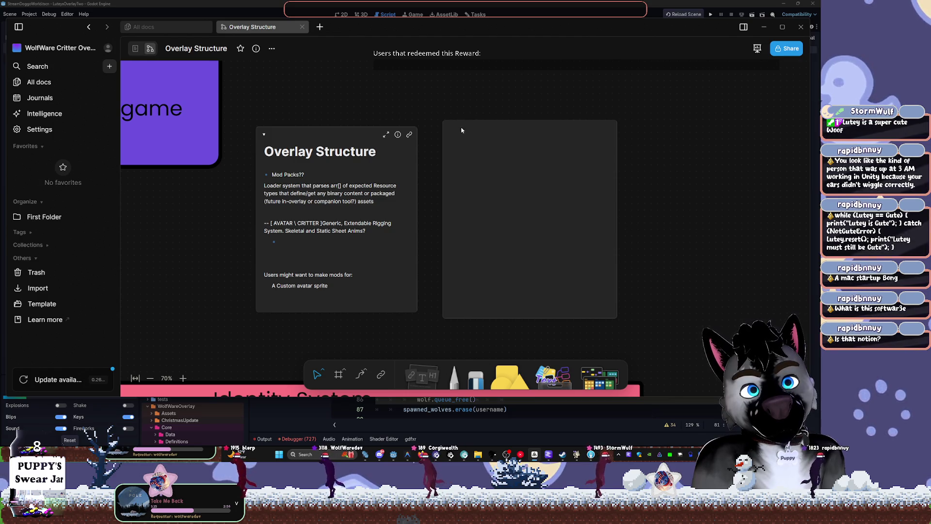
{"action": "left_click", "coordinate": [374, 235]}
{"action": "left_click_drag", "start_coordinate": [367, 231], "coordinate": [261, 220]}
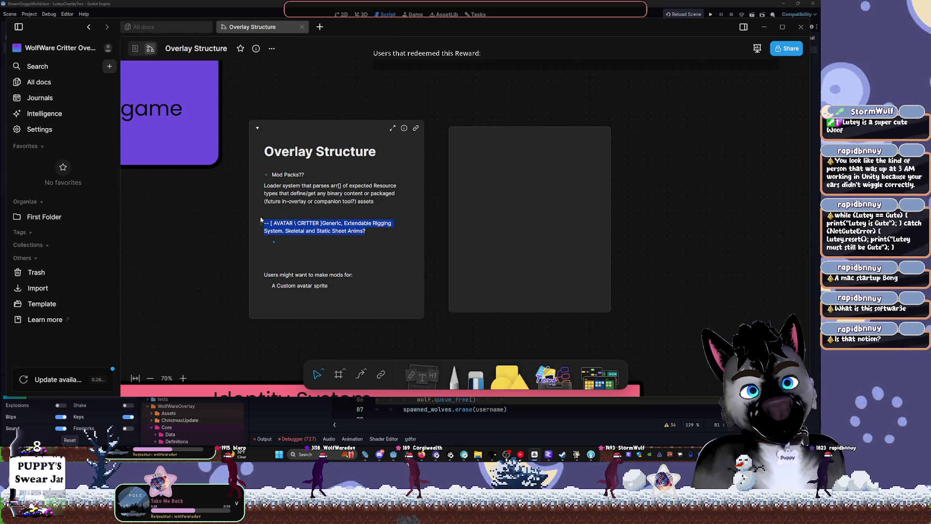
{"action": "left_click", "coordinate": [507, 156]}
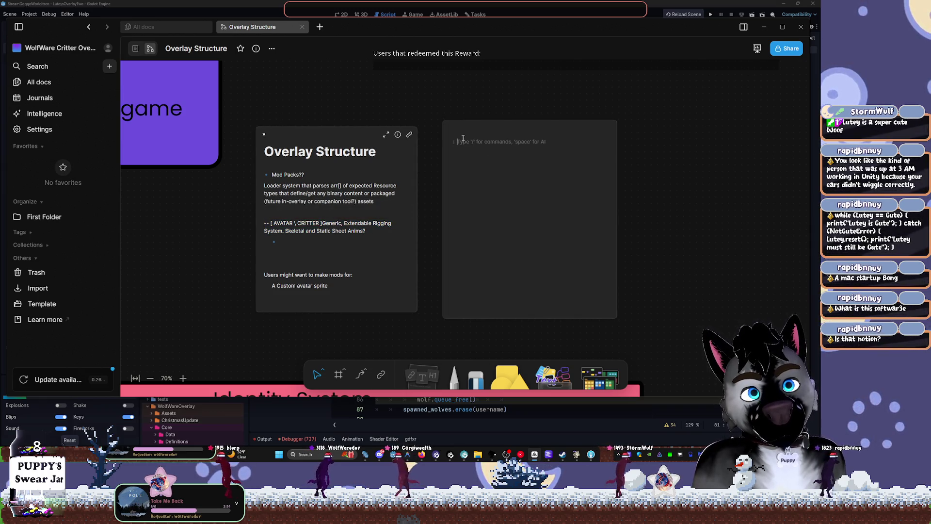
Give the new note a large 'Mods' heading followed by a to-do checklist line.
{"action": "type", "text": "MODS"}
{"action": "key", "text": "BackSpace"}
{"action": "key", "text": "BackSpace"}
{"action": "key", "text": "BackSpace"}
{"action": "type", "text": "ods"}
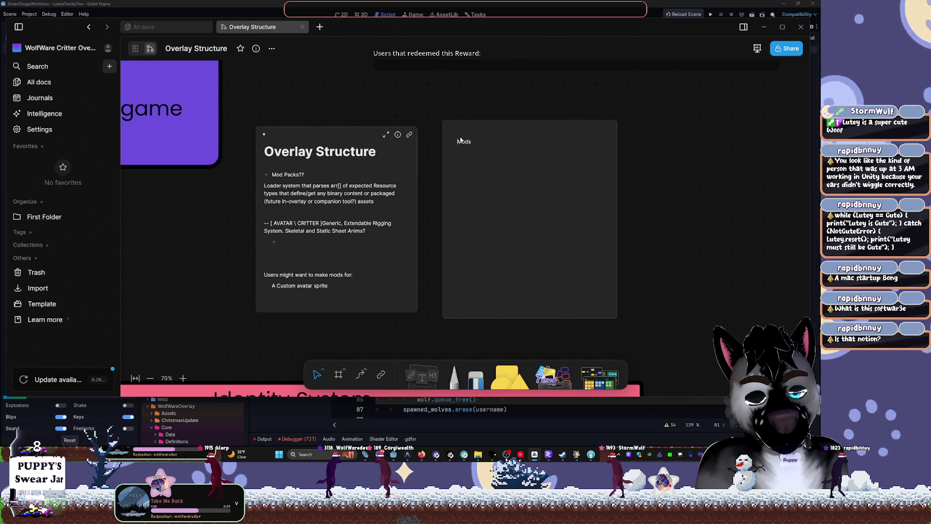
{"action": "key", "text": "Home"}
{"action": "type", "text": "#"}
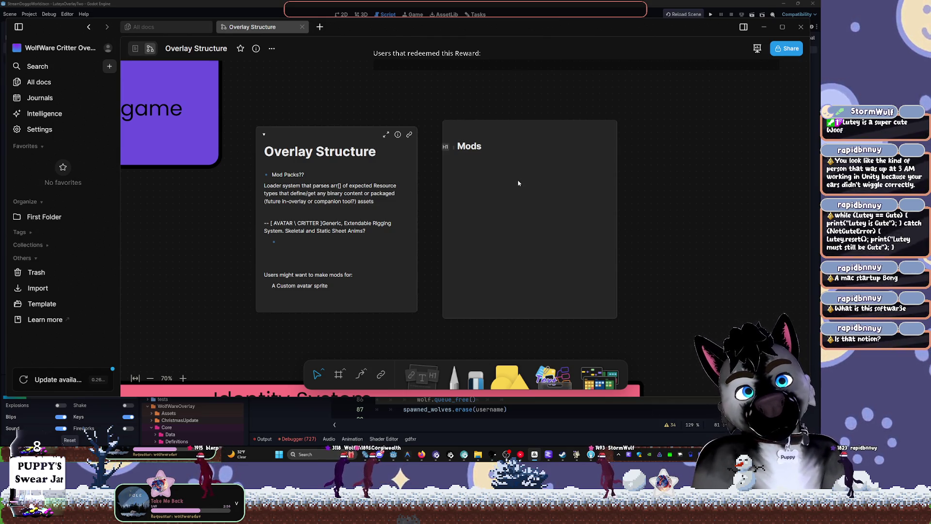
{"action": "left_click", "coordinate": [484, 147]}
{"action": "key", "text": "Return"}
{"action": "key", "text": "Return"}
{"action": "type", "text": "/"}
{"action": "key", "text": "BackSpace"}
{"action": "type", "text": "/"}
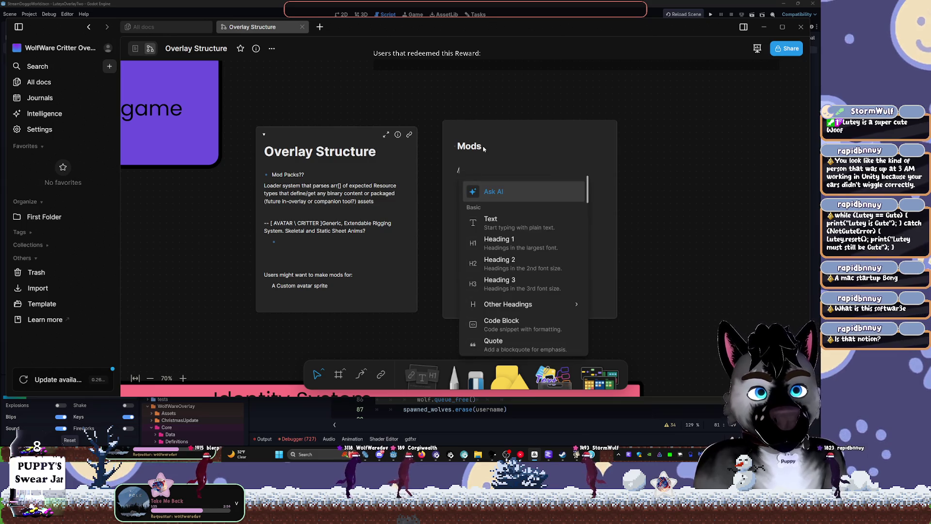
{"action": "type", "text": "lis"}
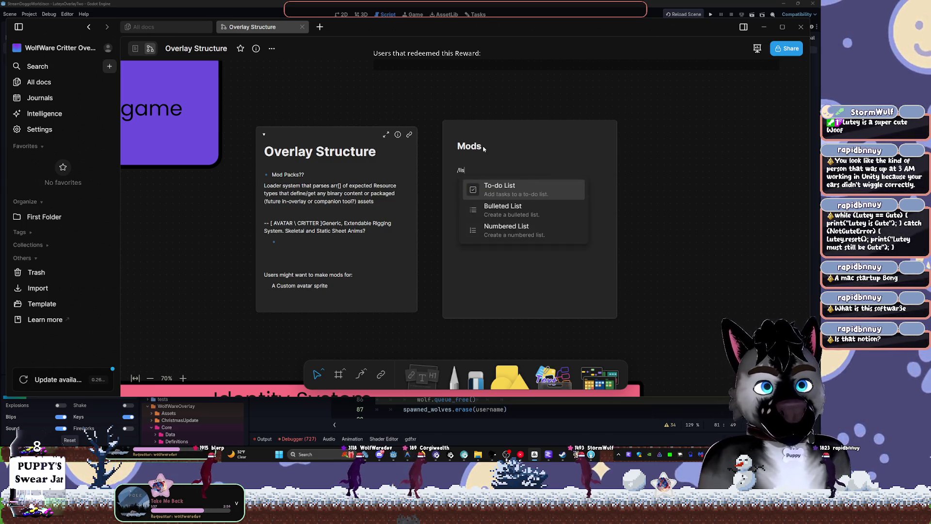
{"action": "key", "text": "Return"}
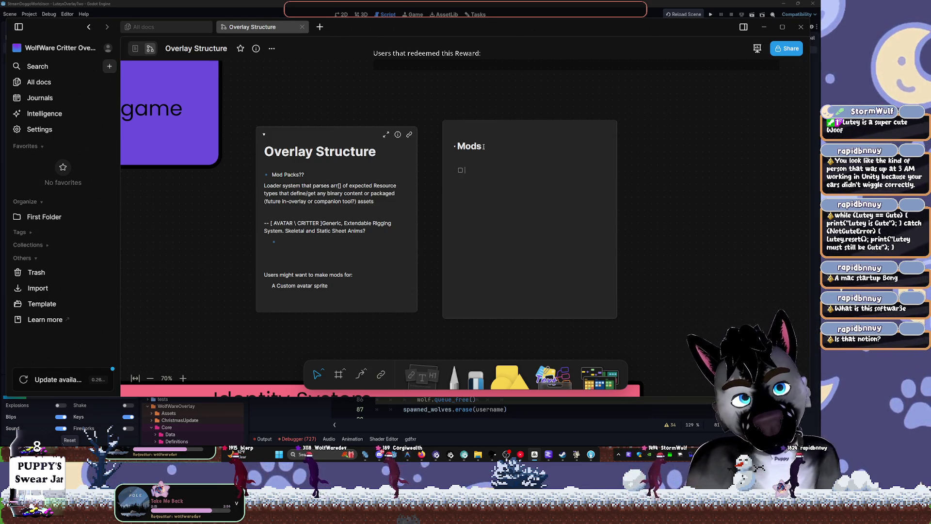
Add the 'Avatars' checklist item and extend the heading to 'Mod Category [Think Steam Workshop filters]'.
{"action": "type", "text": "Avaa"}
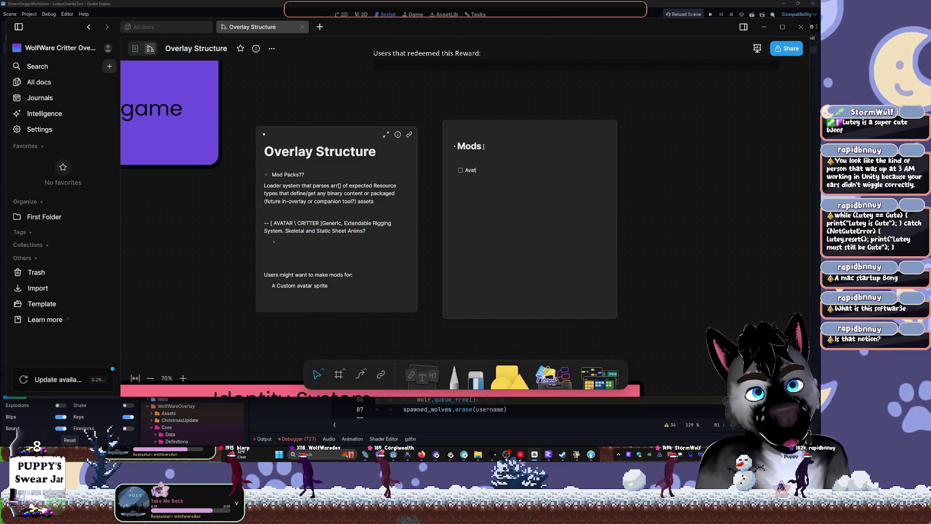
{"action": "type", "text": "ars"}
{"action": "left_click", "coordinate": [531, 149]}
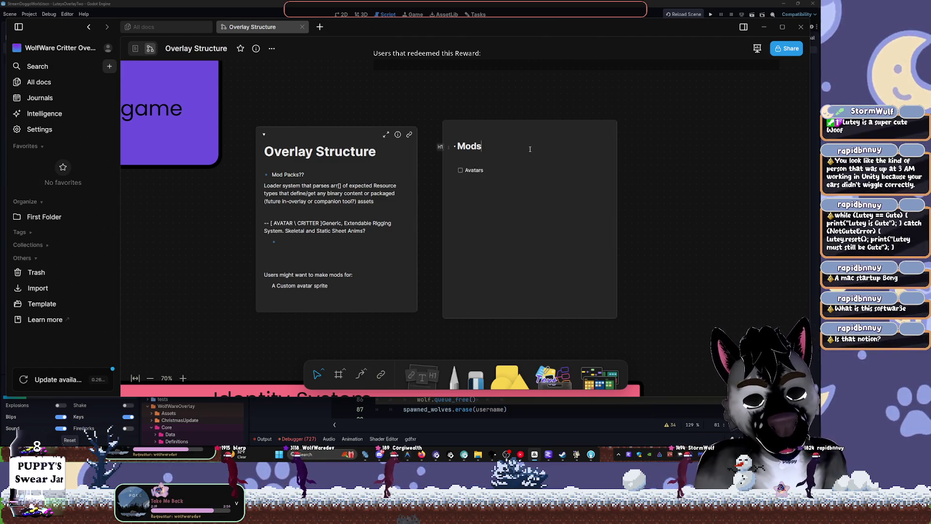
{"action": "key", "text": "BackSpace"}
{"action": "type", "text": "Category [Thinks St"}
{"action": "key", "text": "BackSpace"}
{"action": "key", "text": "BackSpace"}
{"action": "key", "text": "BackSpace"}
{"action": "type", "text": "Ste"}
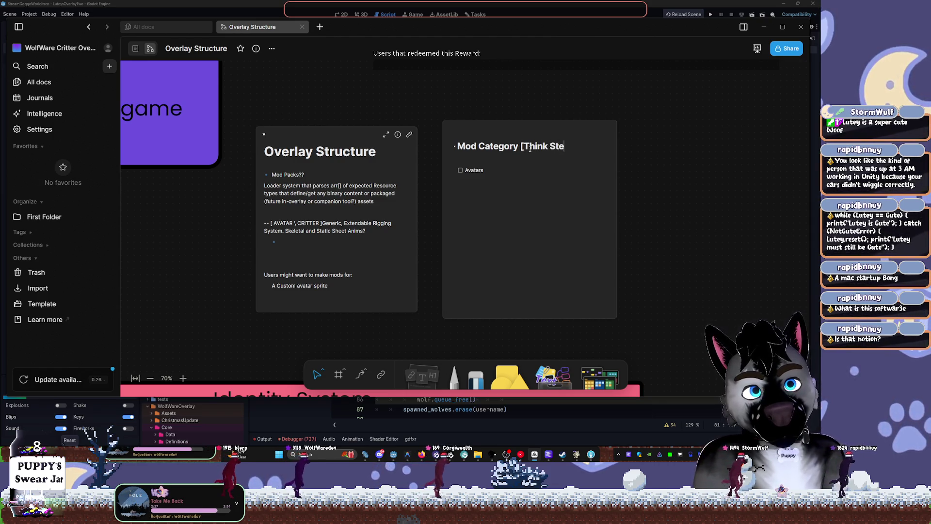
{"action": "type", "text": "am Workshop"}
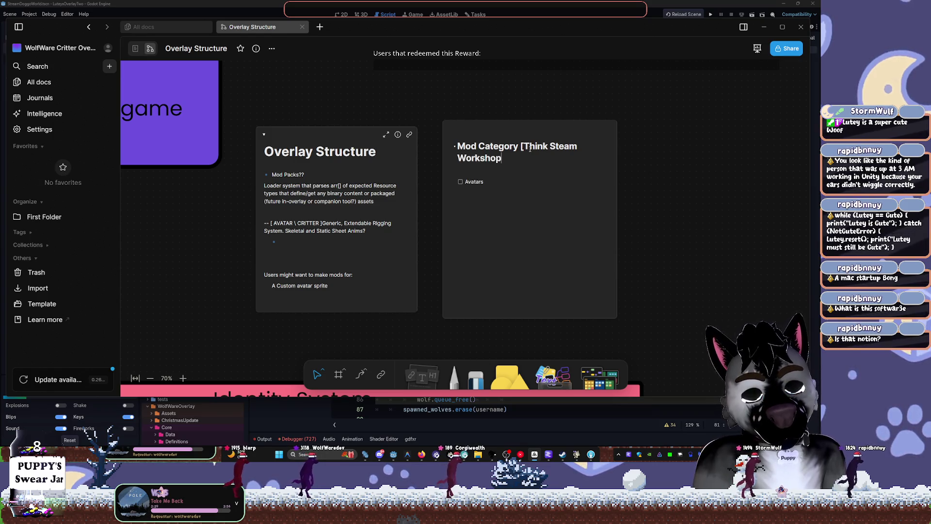
{"action": "type", "text": " filter"}
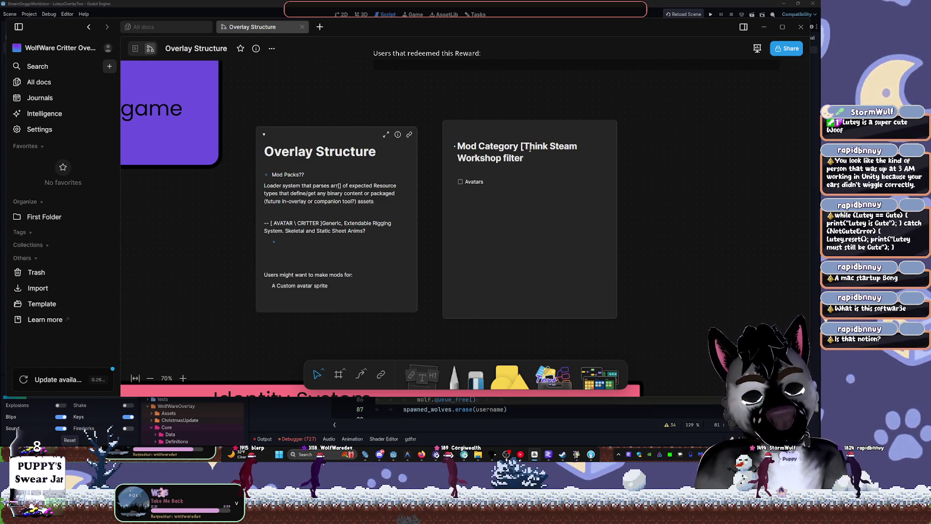
{"action": "type", "text": "s]"}
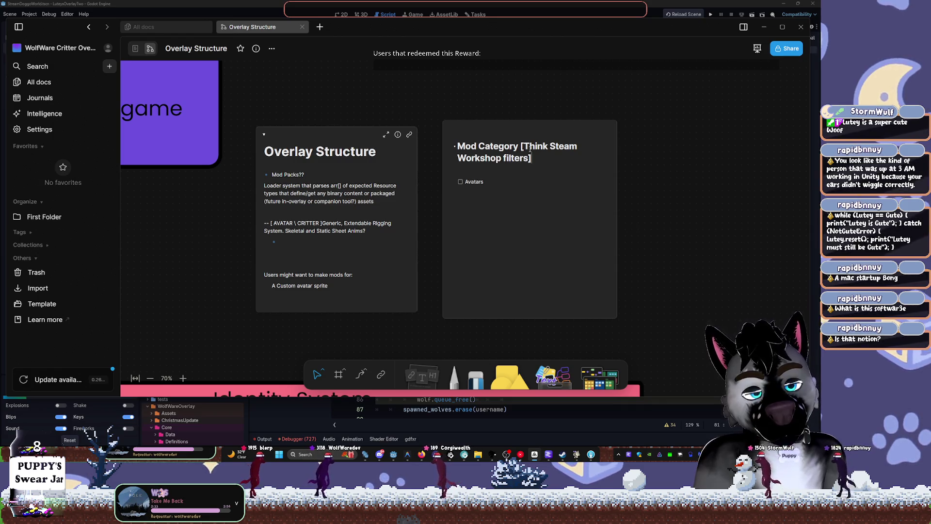
Add checklist items Worlds [2D], Worlds [3D] and Minigames below Avatars.
{"action": "left_click", "coordinate": [499, 184]}
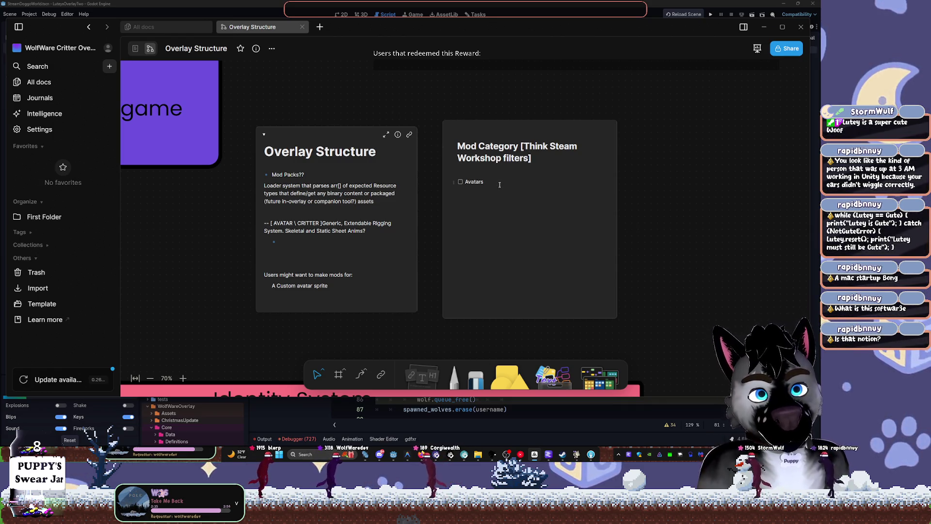
{"action": "type", "text": "Wor"}
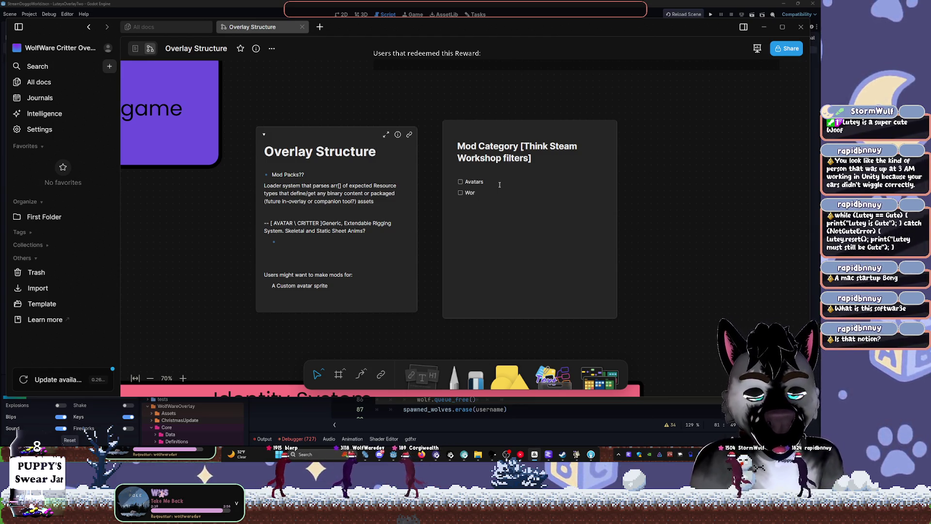
{"action": "type", "text": "lds [2d"}
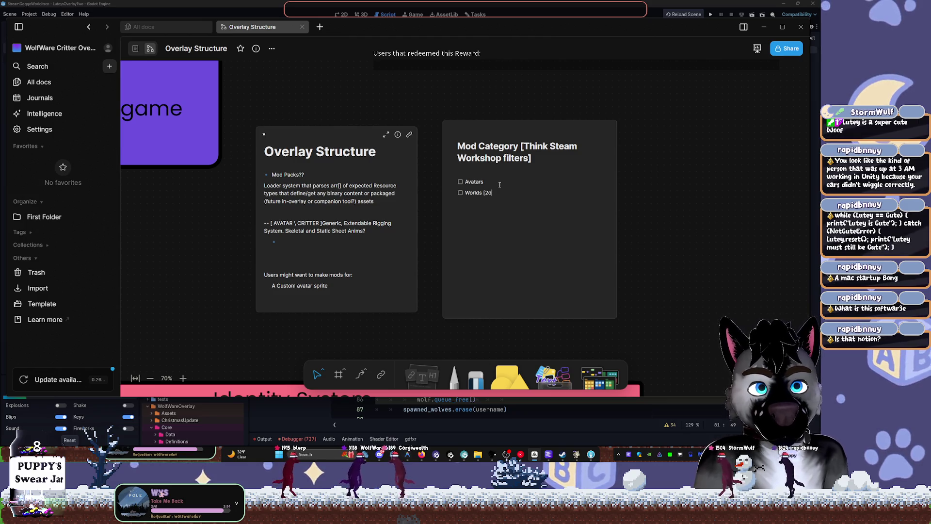
{"action": "key", "text": "BackSpace"}
{"action": "type", "text": "D]"}
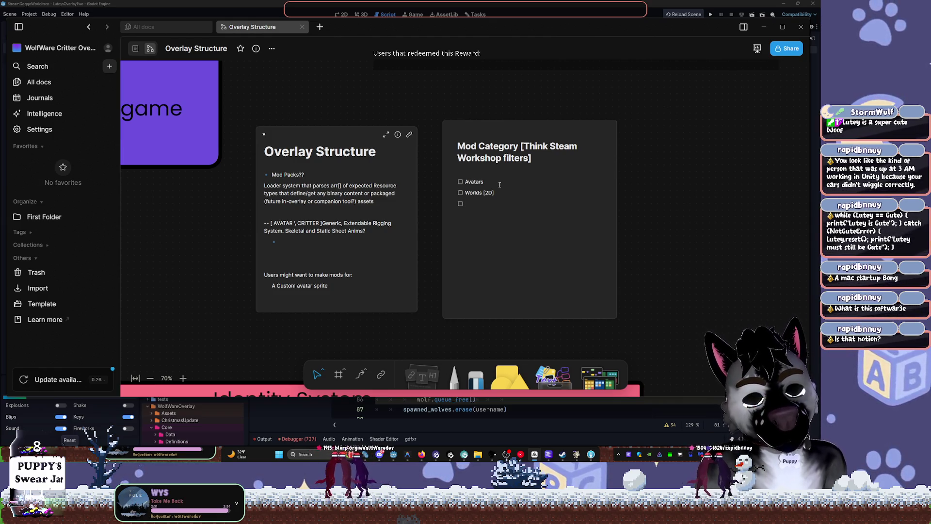
{"action": "type", "text": "Worlds ["}
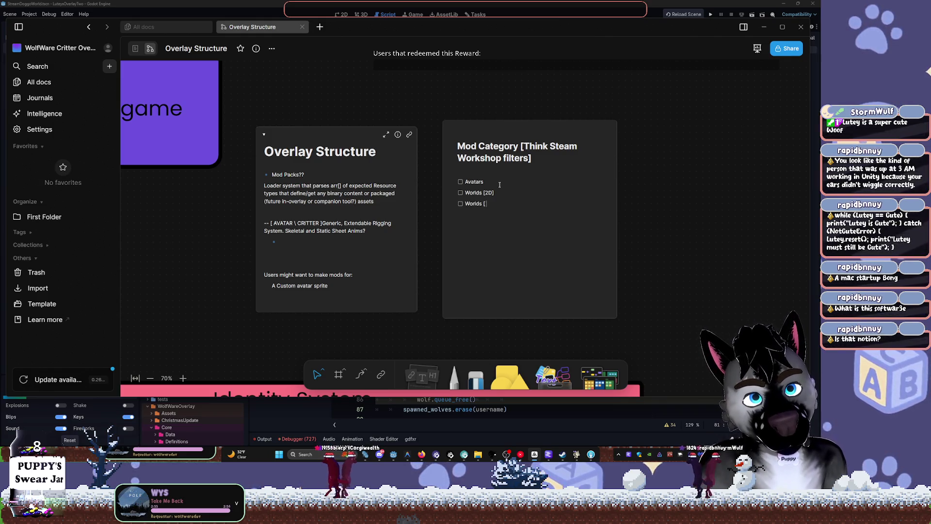
{"action": "type", "text": "3D"}
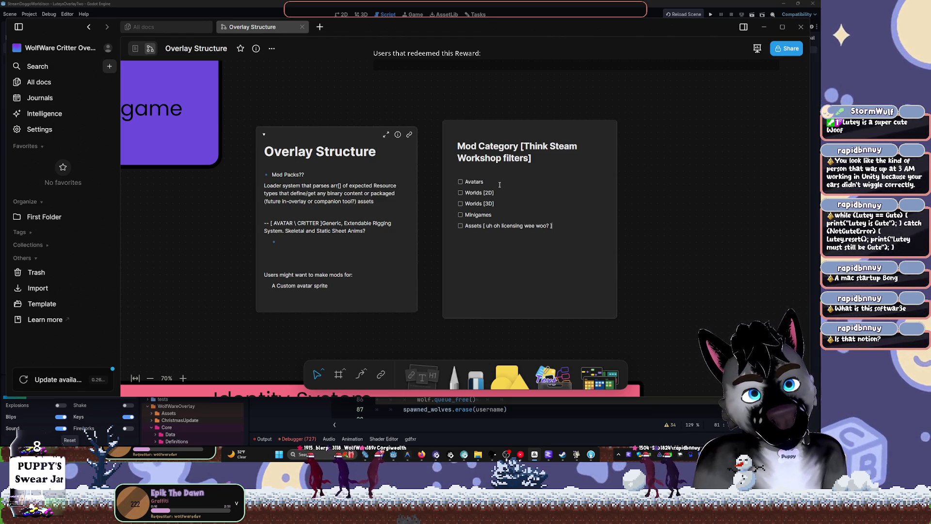
{"action": "type", "text": "Assets [ uh oh licensing wee woo? ] ("}
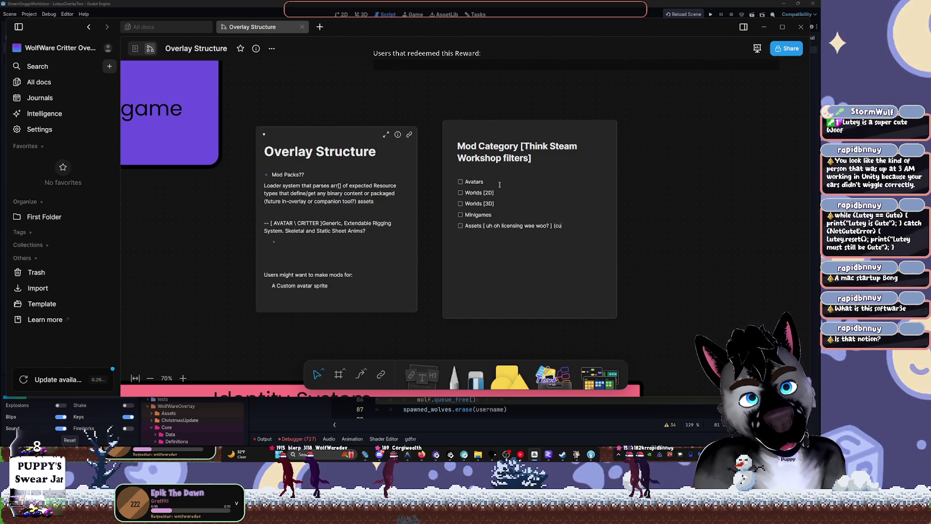
Add an Assets item noting streamers can't display branded custom sprites, plus an empty item.
{"action": "type", "text": "custom sprites"}
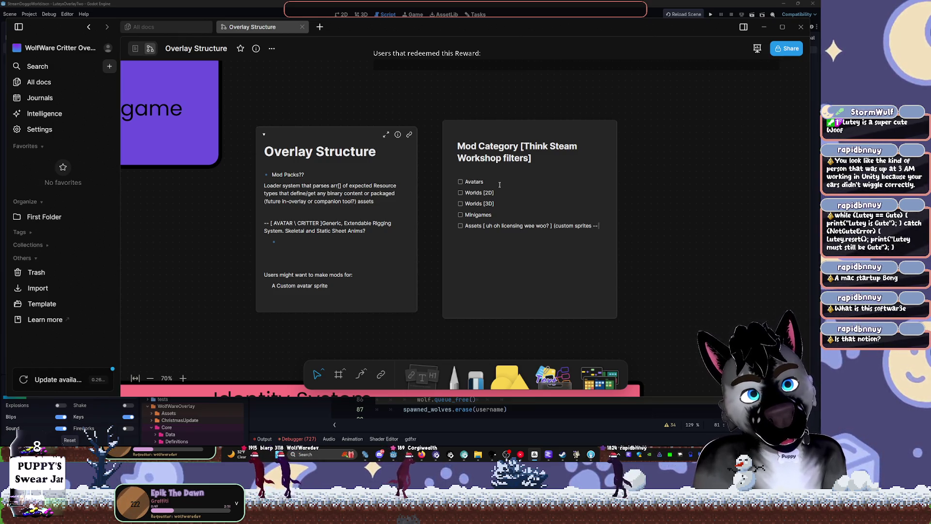
{"action": "type", "text": " -- s"}
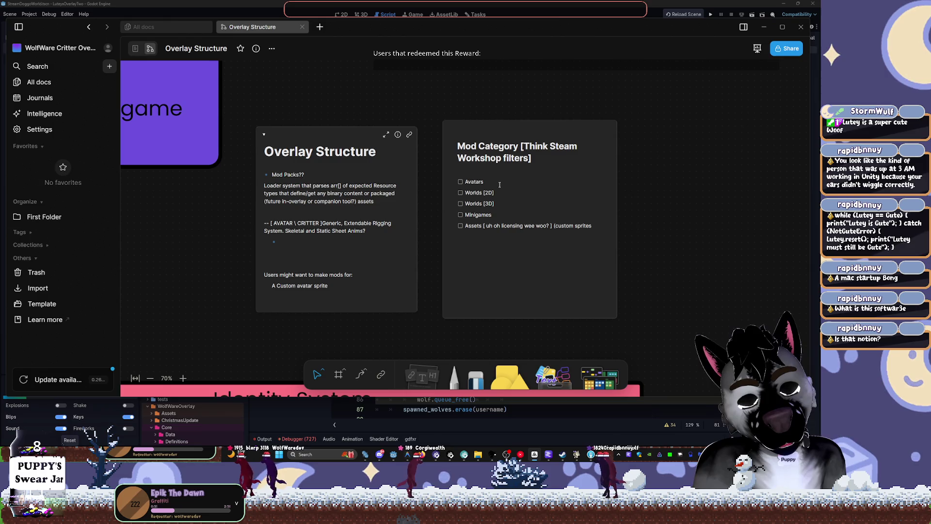
{"action": "type", "text": "trea,ers"}
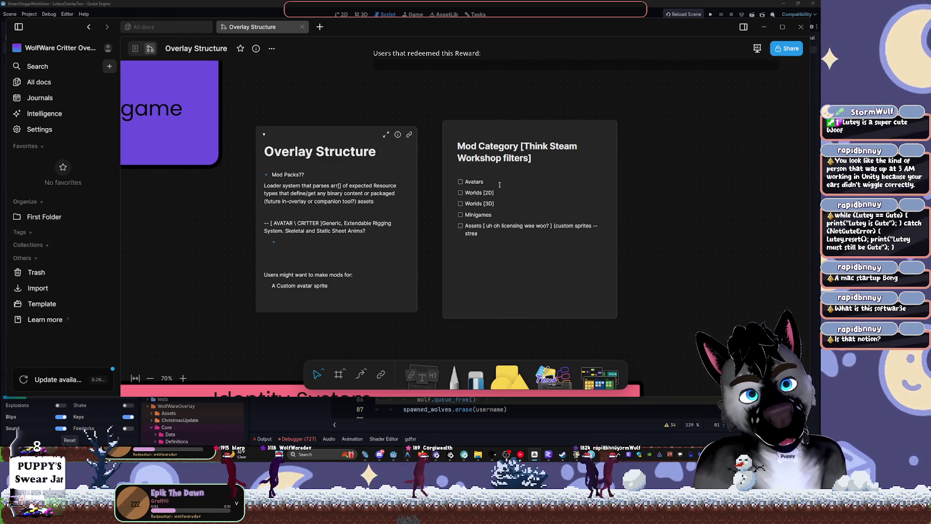
{"action": "key", "text": "BackSpace"}
{"action": "key", "text": "BackSpace"}
{"action": "key", "text": "BackSpace"}
{"action": "type", "text": "mers"}
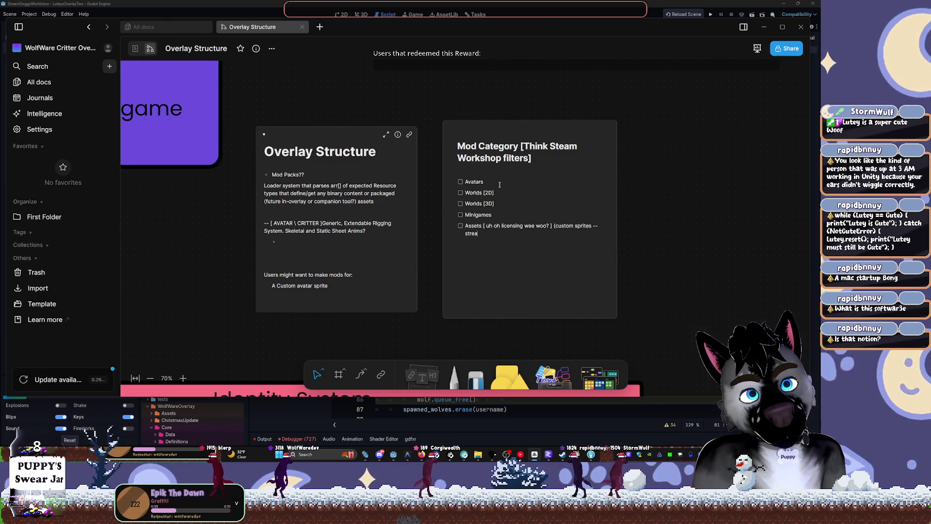
{"action": "type", "text": " ca"}
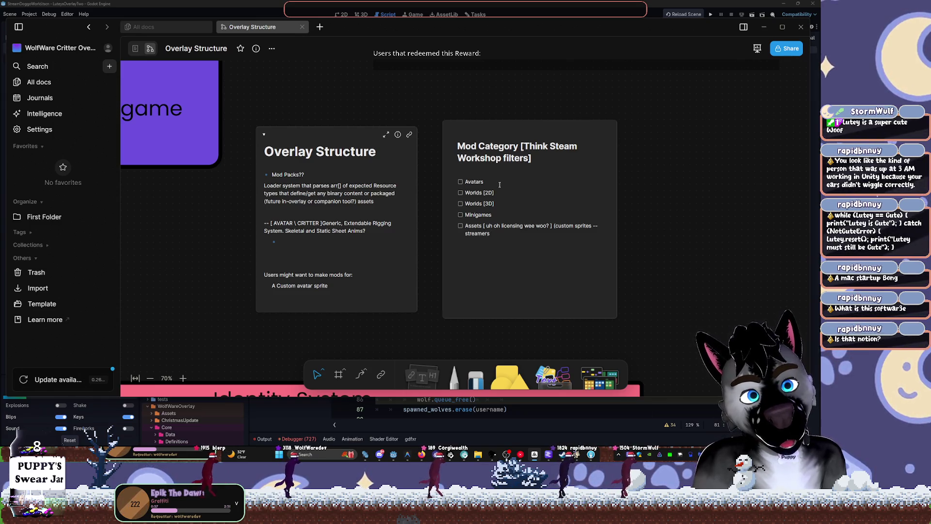
{"action": "type", "text": "nt"}
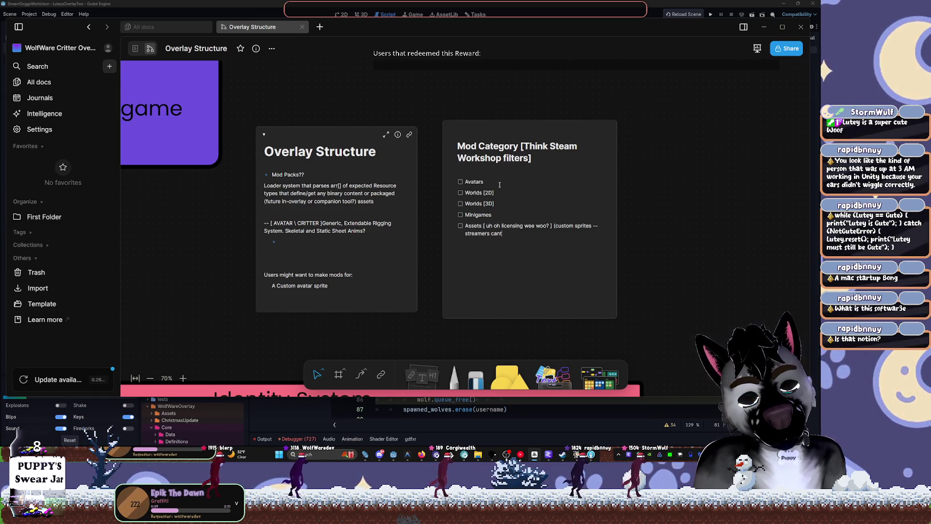
{"action": "type", "text": " really use"}
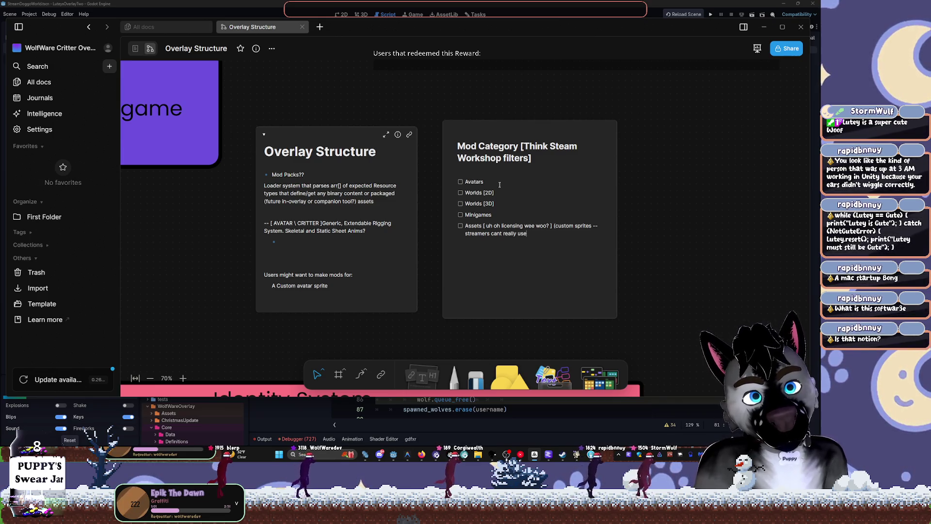
{"action": "type", "text": "/dispa"}
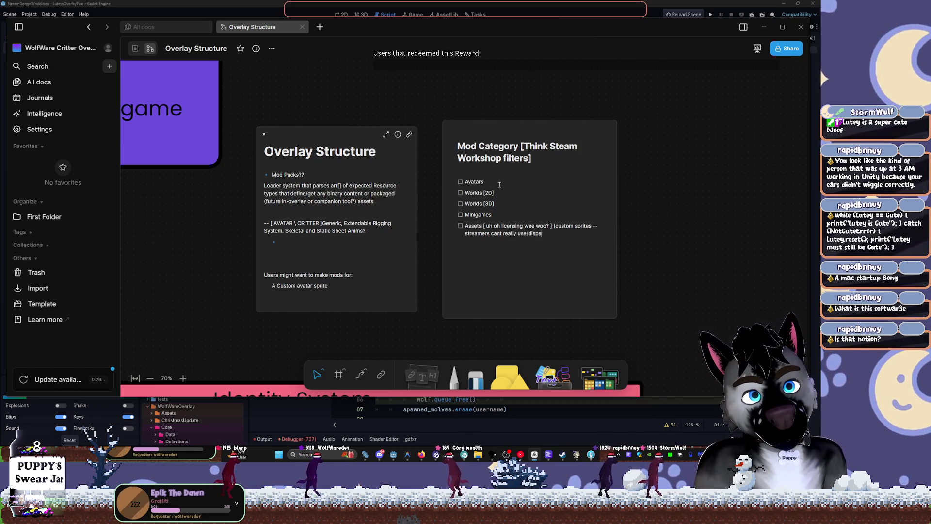
{"action": "type", "text": "y brande"}
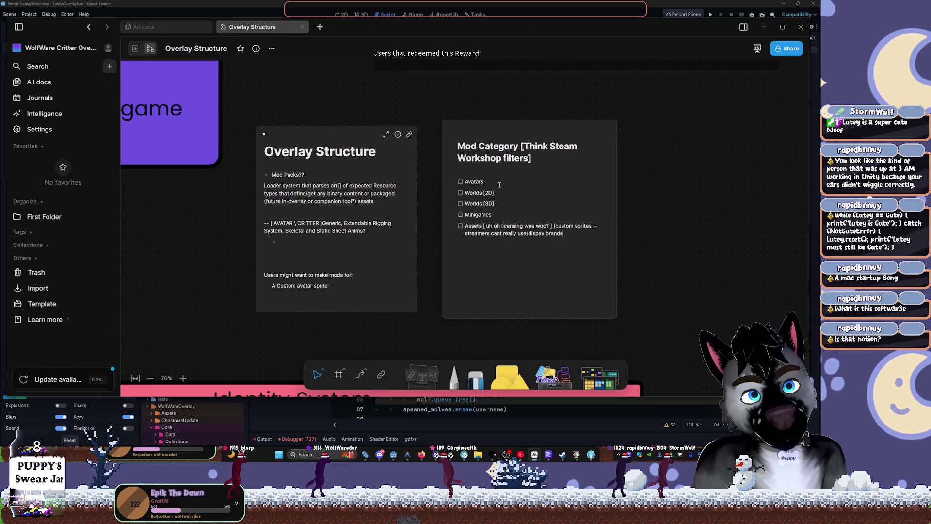
{"action": "type", "text": "d images which a"}
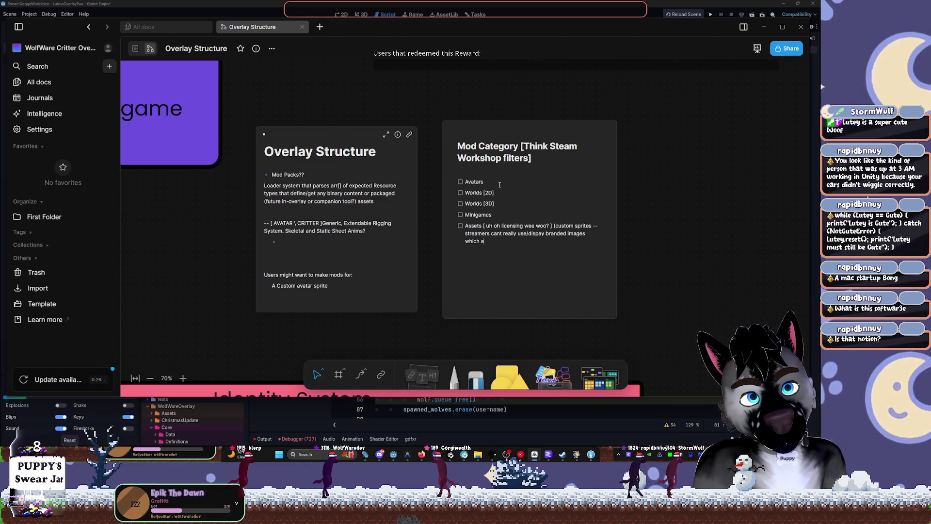
{"action": "type", "text": "re likely."}
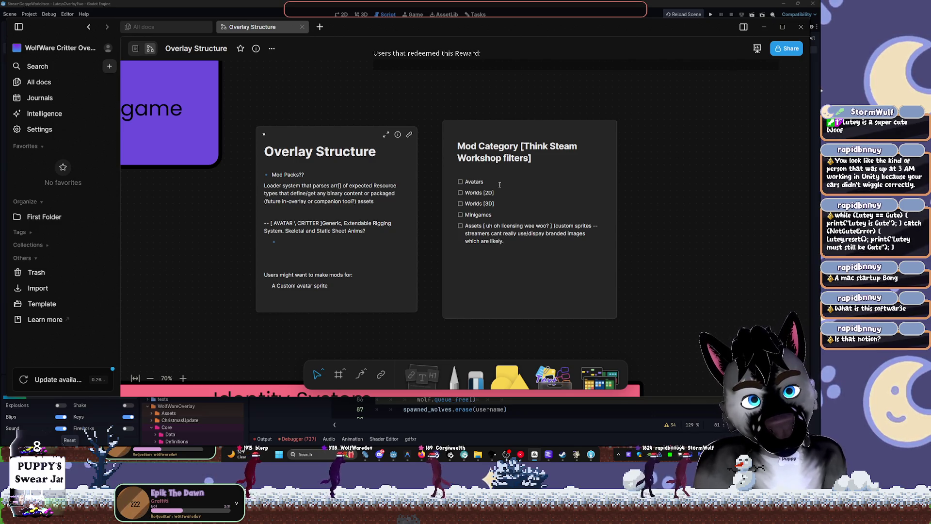
{"action": "type", "text": " Extra filter?"}
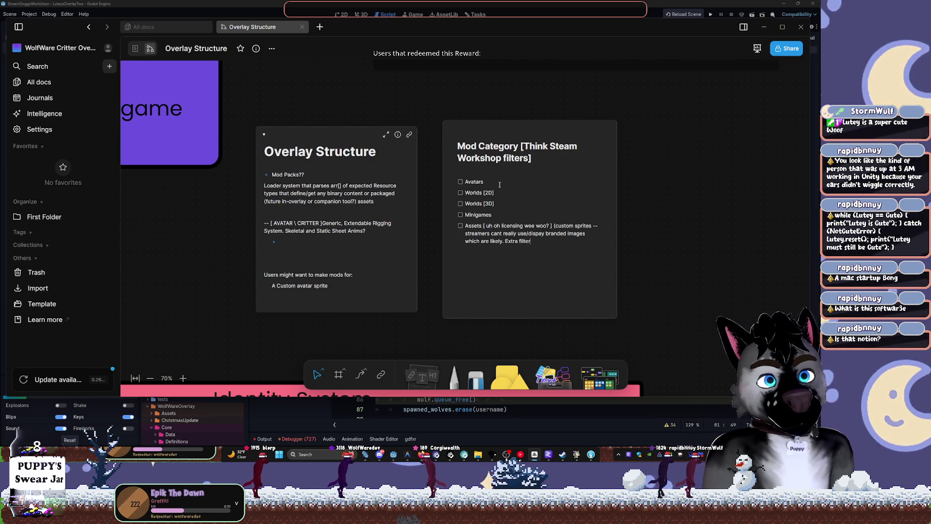
{"action": "key", "text": "Return"}
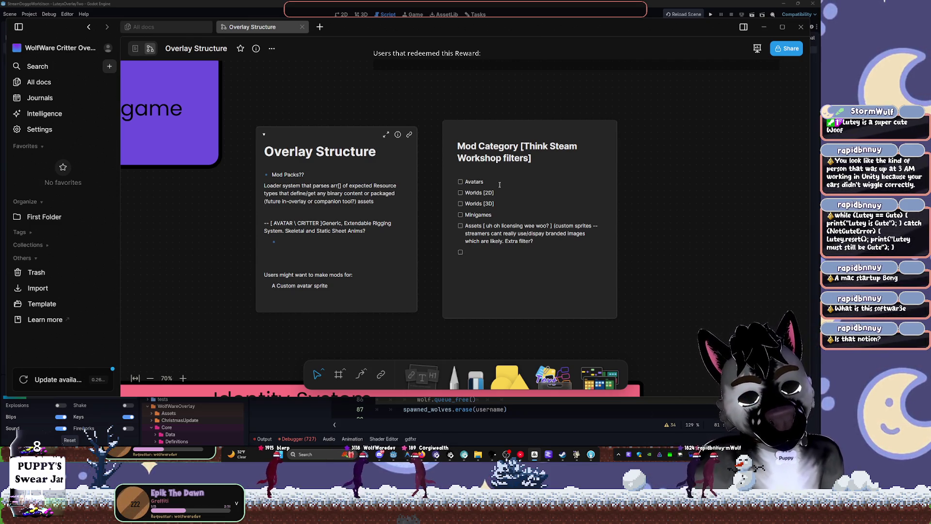
{"action": "key", "text": "Left"}
{"action": "type", "text": "]"}
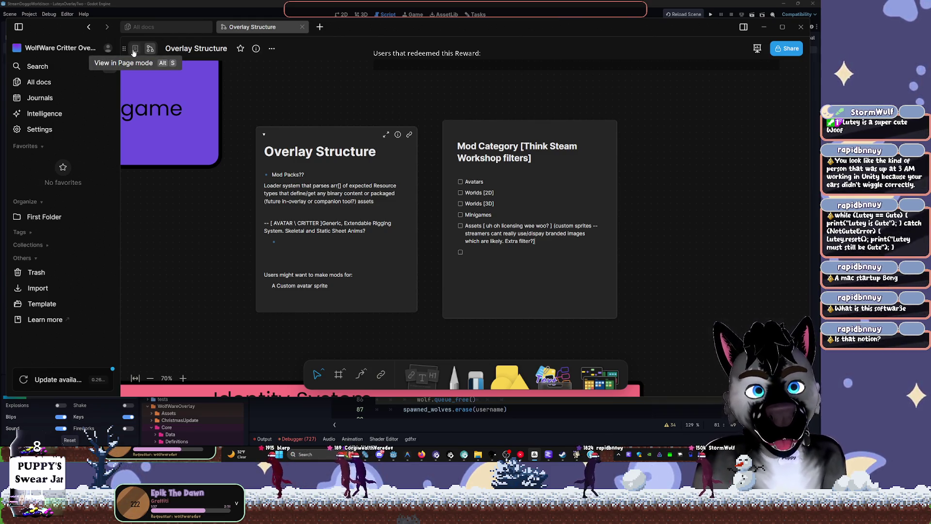
Pan and zoom over the two note cards, deselect them, and switch Overlay Structure to page view.
{"action": "left_click_drag", "start_coordinate": [397, 115], "coordinate": [415, 316]}
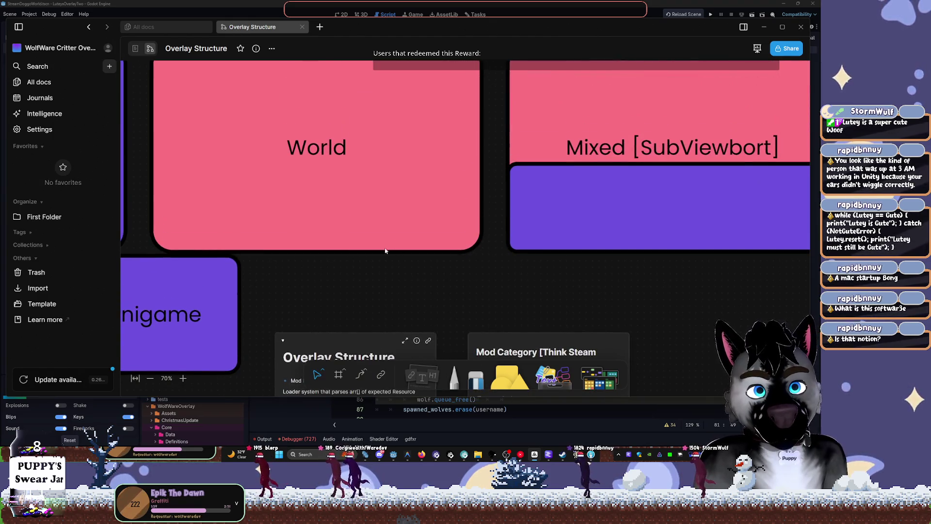
{"action": "scroll", "coordinate": [468, 204], "scroll_direction": "down", "scroll_amount": 5}
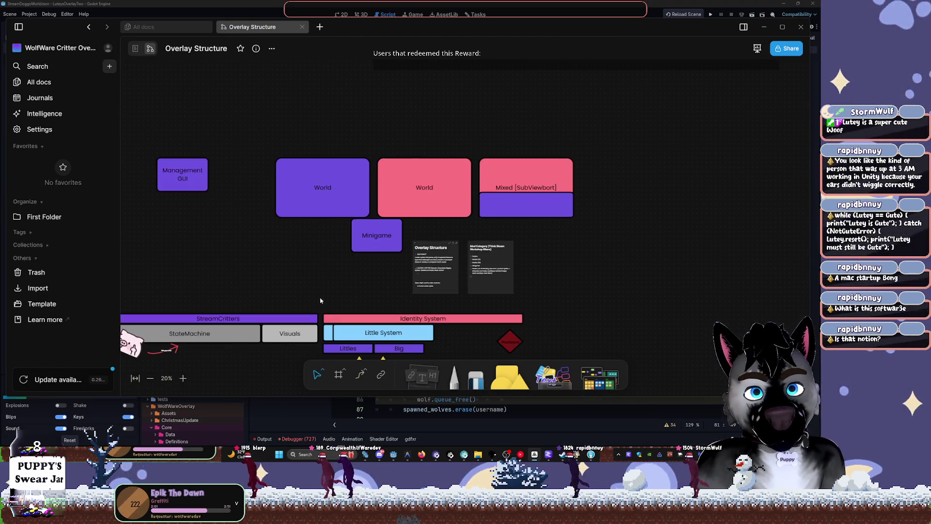
{"action": "scroll", "coordinate": [482, 167], "scroll_direction": "down", "scroll_amount": 2}
{"action": "scroll", "coordinate": [539, 245], "scroll_direction": "right", "scroll_amount": 2}
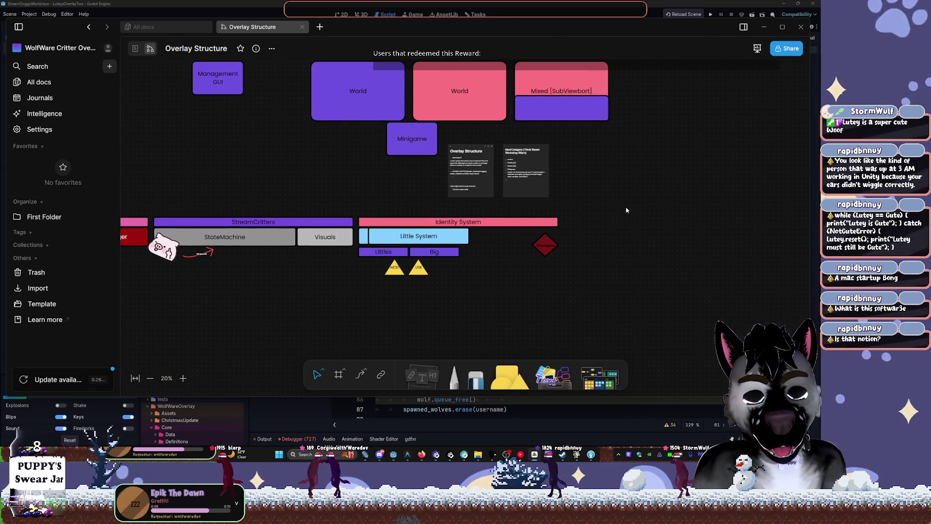
{"action": "scroll", "coordinate": [554, 206], "scroll_direction": "up", "scroll_amount": 5}
{"action": "left_click_drag", "start_coordinate": [256, 171], "coordinate": [380, 274]}
{"action": "key", "text": "Escape"}
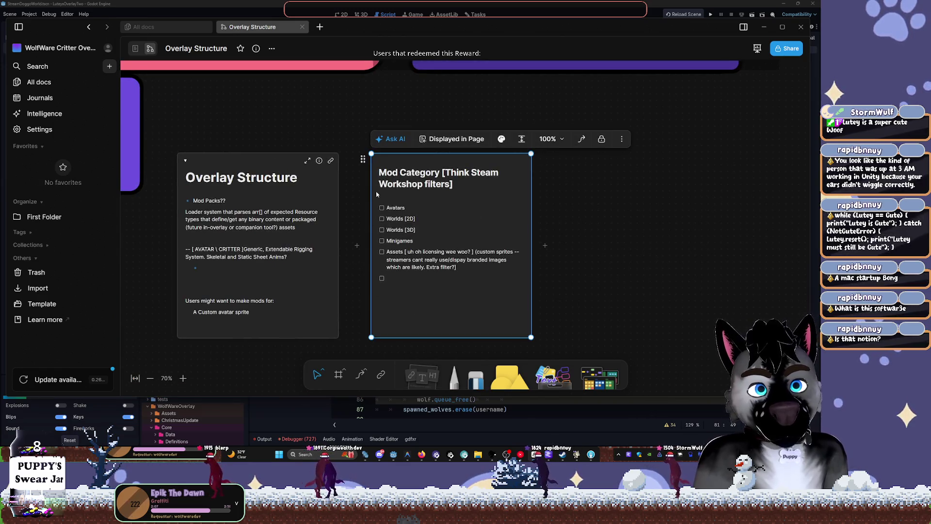
{"action": "key", "text": "Tab"}
{"action": "key", "text": "Escape"}
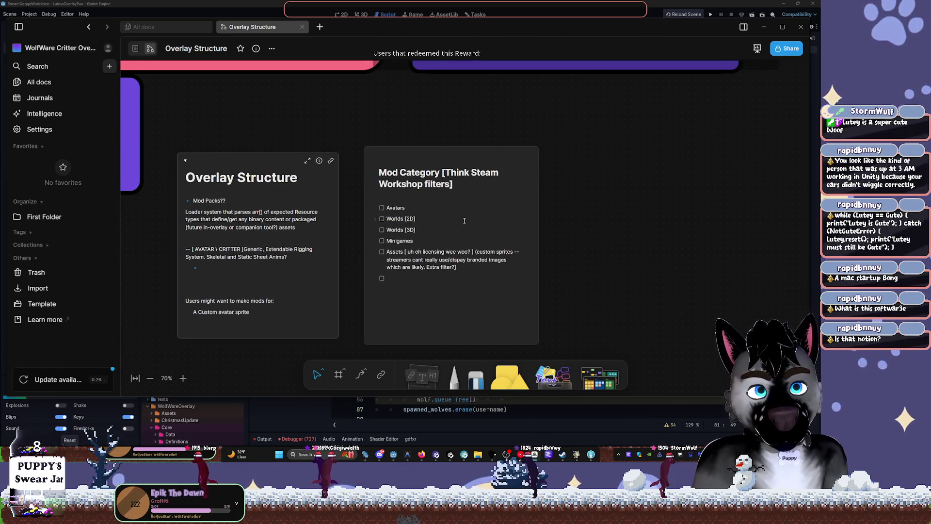
{"action": "left_click", "coordinate": [135, 49]}
{"action": "scroll", "coordinate": [462, 255], "scroll_direction": "down", "scroll_amount": 5}
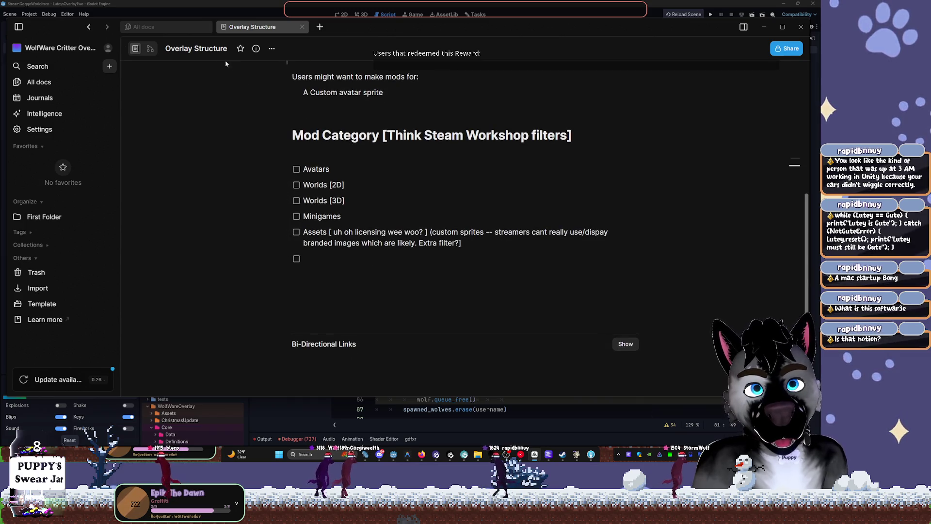
{"action": "left_click", "coordinate": [149, 49]}
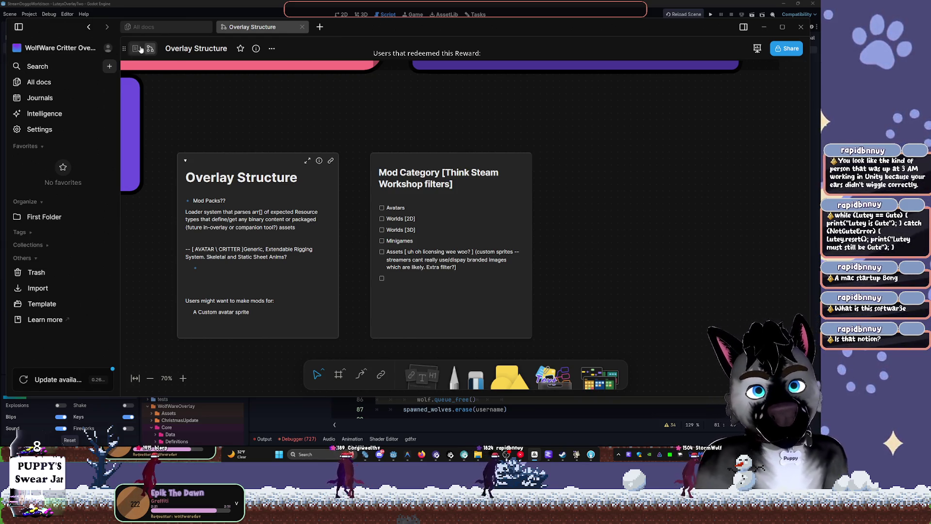
{"action": "left_click", "coordinate": [136, 48]}
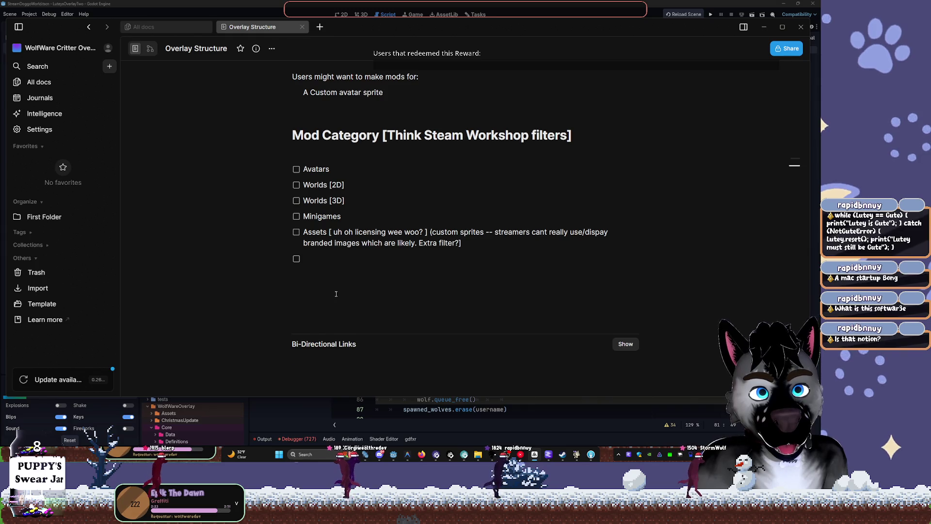
Browse the slash-command menu from '/grap', then close it, leaving a blank paragraph below the empty checkbox.
{"action": "left_click", "coordinate": [335, 293]}
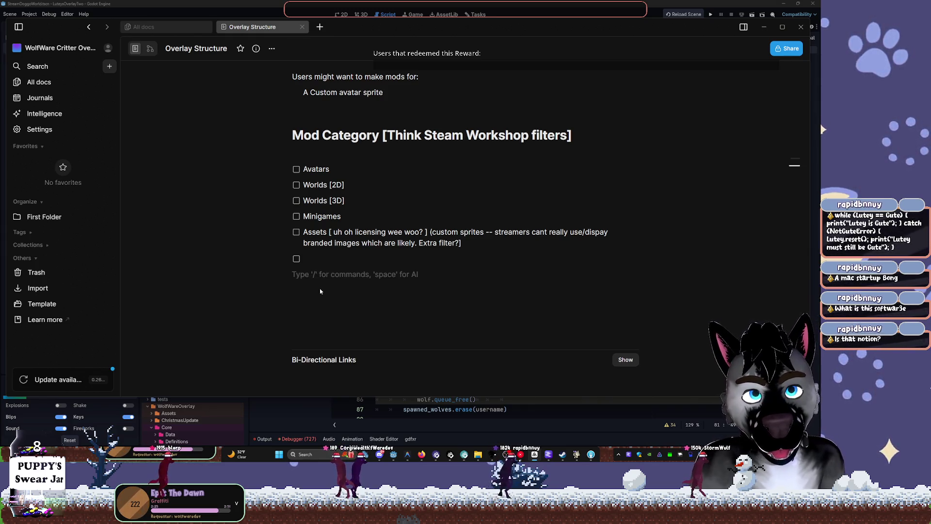
{"action": "type", "text": "/"}
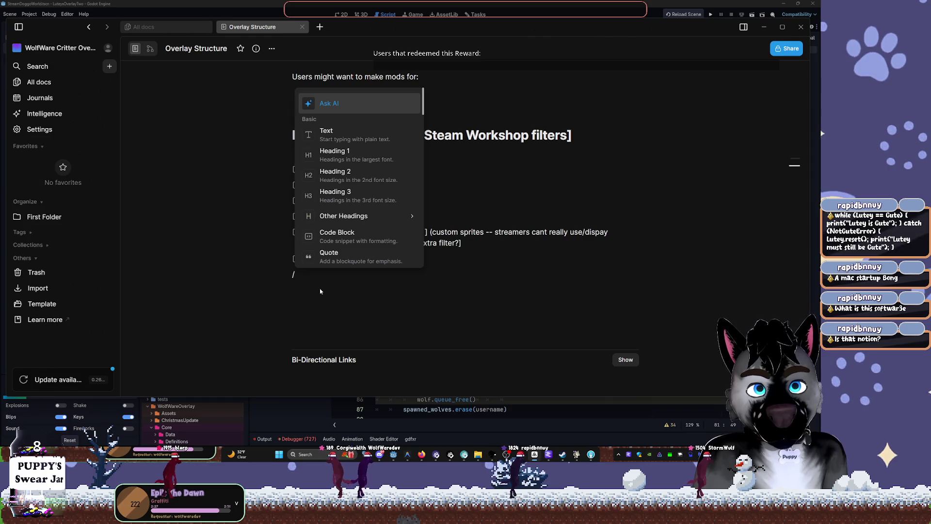
{"action": "type", "text": "grap"}
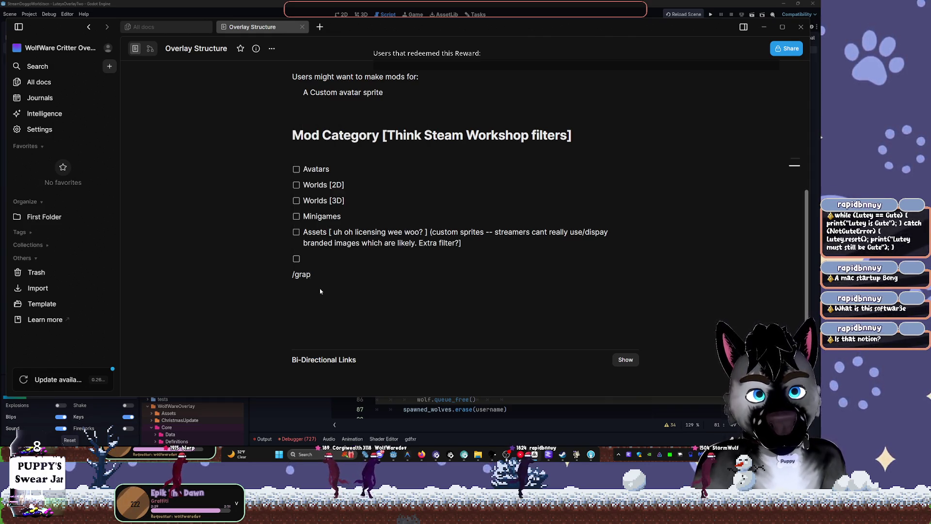
{"action": "key", "text": "BackSpace"}
{"action": "key", "text": "BackSpace"}
{"action": "key", "text": "BackSpace"}
{"action": "key", "text": "BackSpace"}
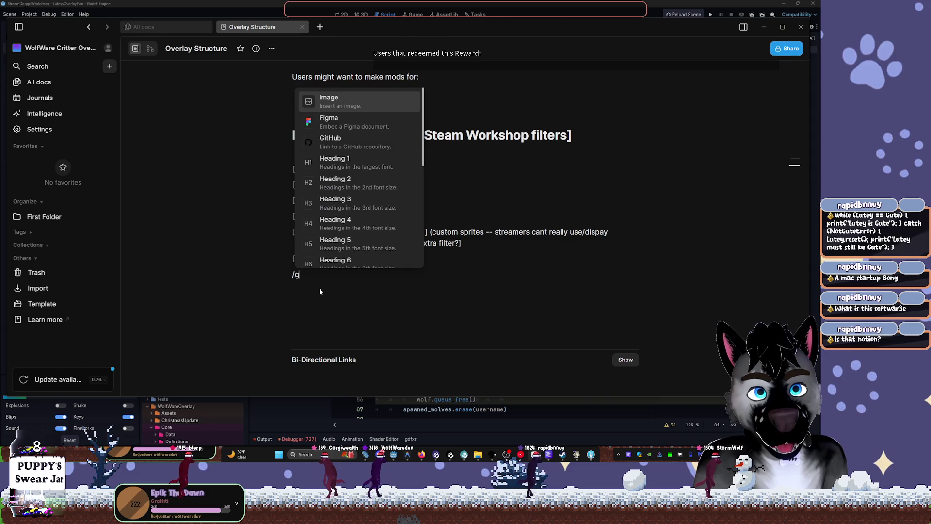
{"action": "scroll", "coordinate": [408, 194], "scroll_direction": "down", "scroll_amount": 1}
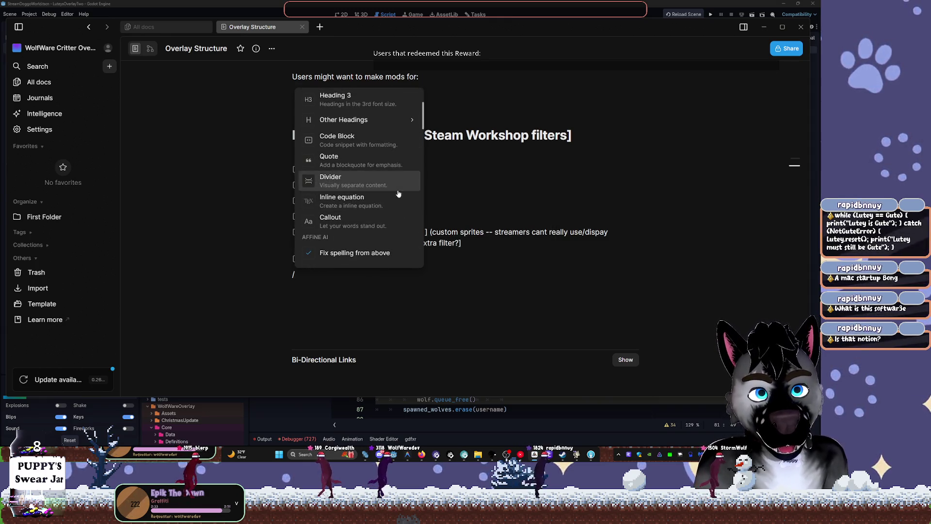
{"action": "scroll", "coordinate": [376, 224], "scroll_direction": "down", "scroll_amount": 2}
{"action": "scroll", "coordinate": [376, 226], "scroll_direction": "down", "scroll_amount": 6}
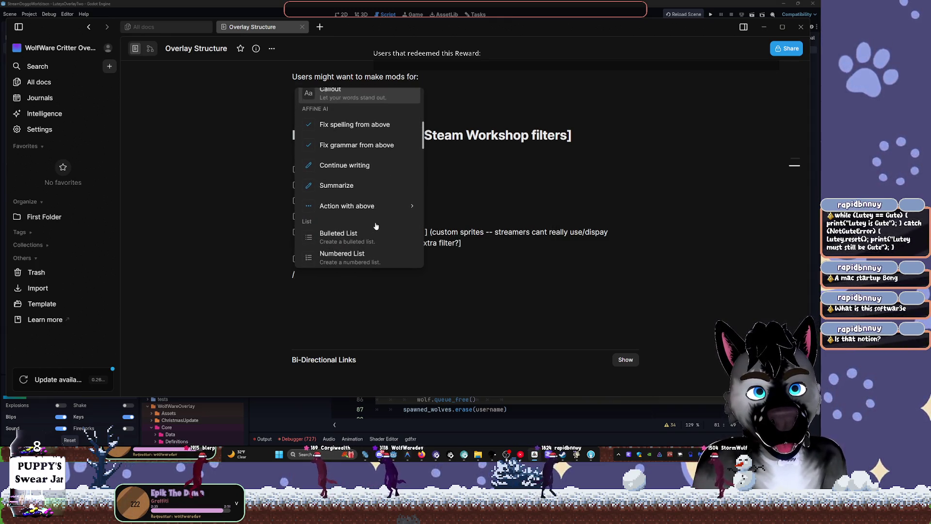
{"action": "scroll", "coordinate": [376, 226], "scroll_direction": "down", "scroll_amount": 4}
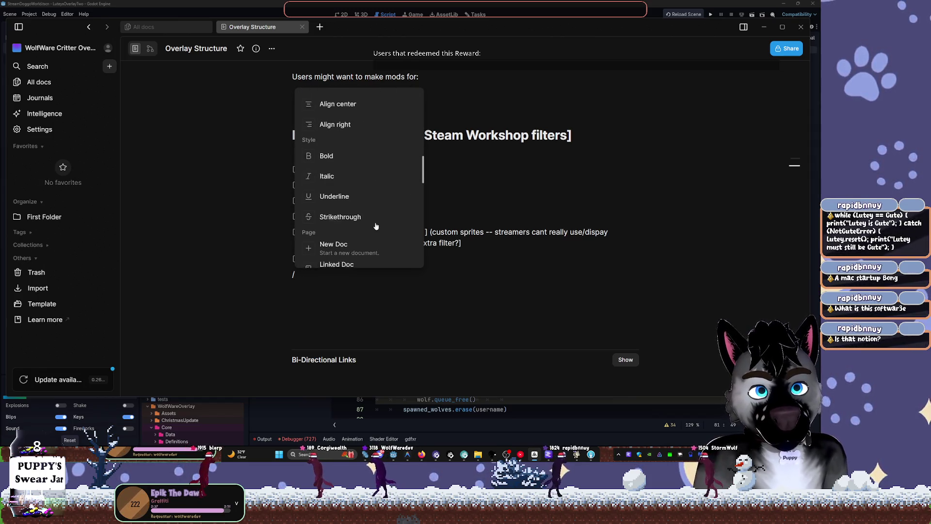
{"action": "scroll", "coordinate": [373, 224], "scroll_direction": "down", "scroll_amount": 3}
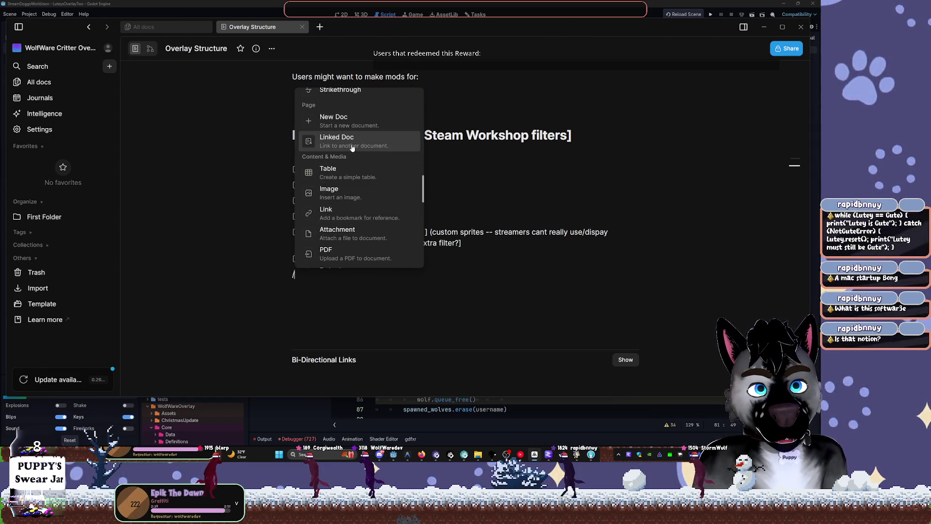
{"action": "scroll", "coordinate": [360, 242], "scroll_direction": "down", "scroll_amount": 5}
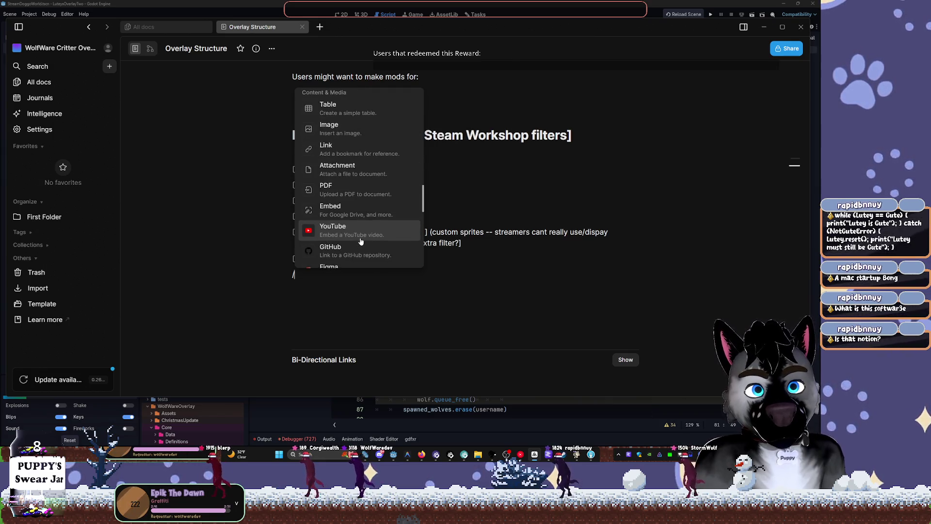
{"action": "scroll", "coordinate": [362, 241], "scroll_direction": "down", "scroll_amount": 4}
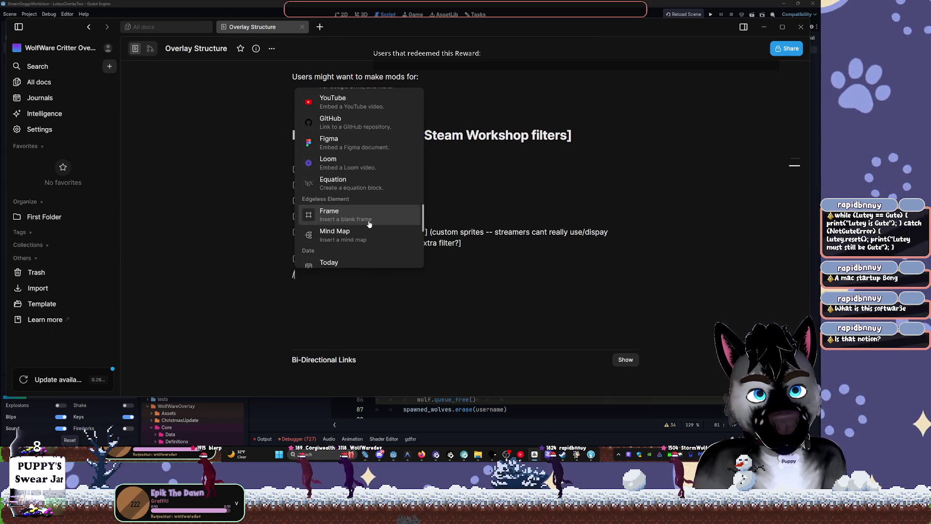
{"action": "scroll", "coordinate": [369, 223], "scroll_direction": "down", "scroll_amount": 3}
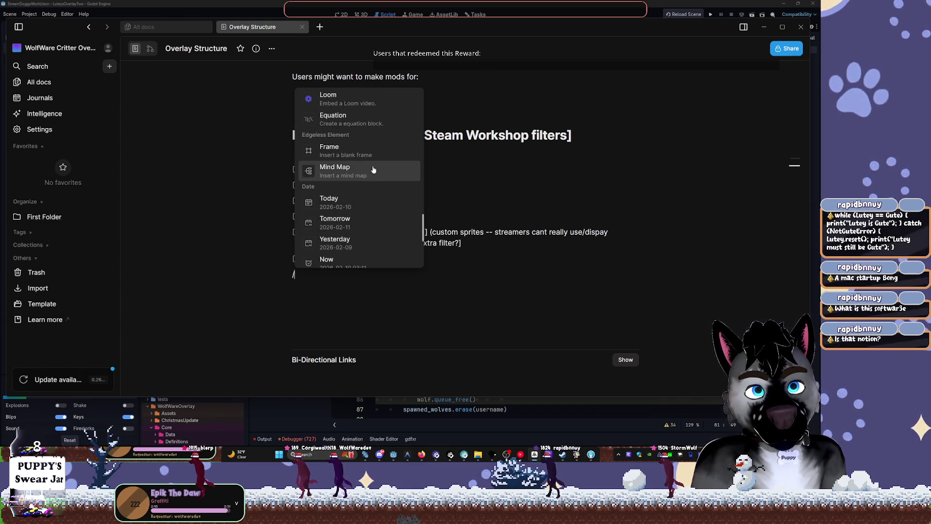
{"action": "scroll", "coordinate": [372, 185], "scroll_direction": "down", "scroll_amount": 4}
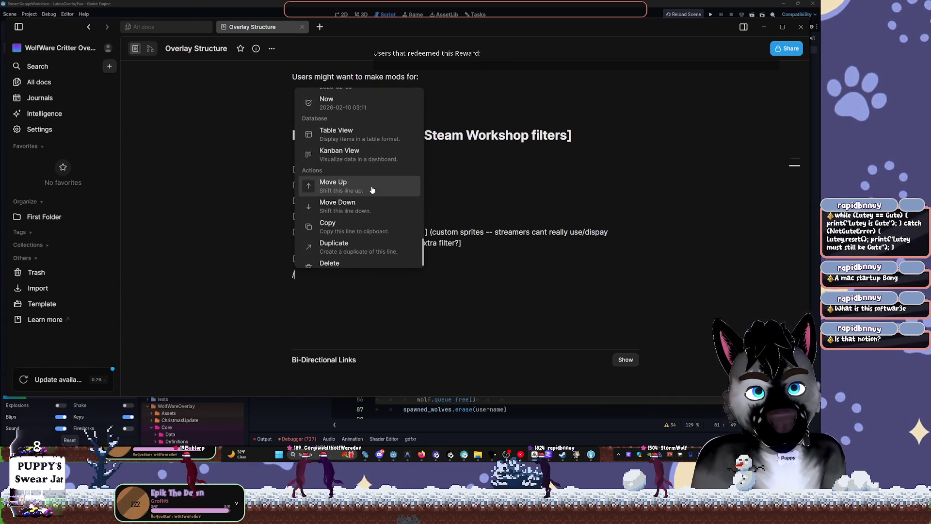
{"action": "scroll", "coordinate": [371, 190], "scroll_direction": "up", "scroll_amount": 3}
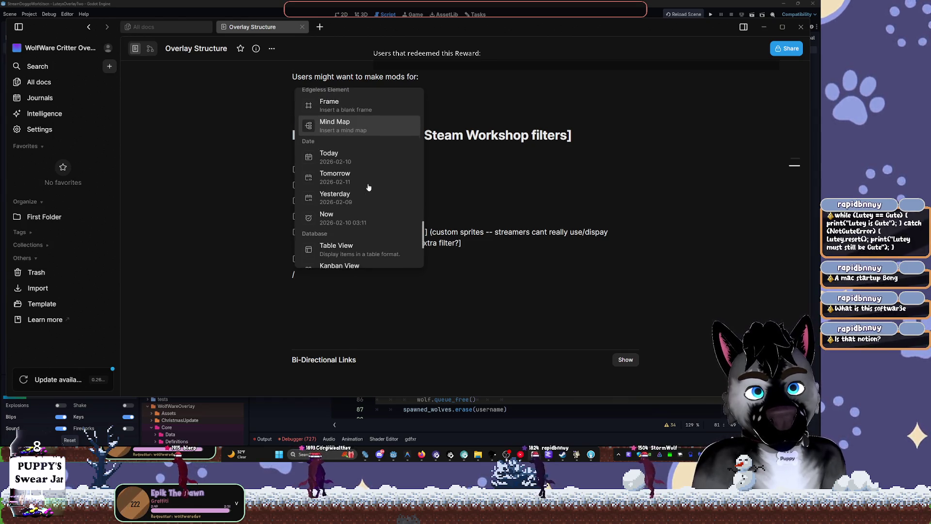
{"action": "scroll", "coordinate": [368, 187], "scroll_direction": "down", "scroll_amount": 3}
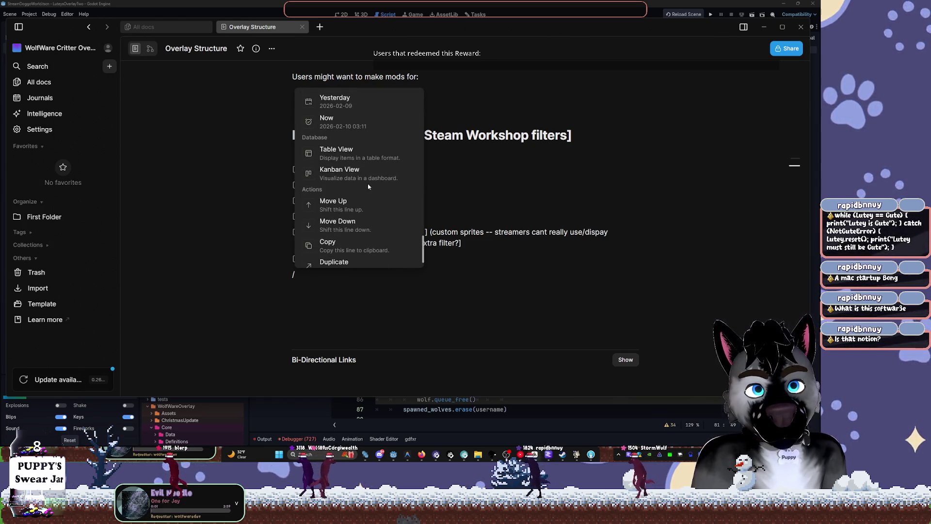
{"action": "scroll", "coordinate": [369, 186], "scroll_direction": "up", "scroll_amount": 5}
{"action": "scroll", "coordinate": [368, 187], "scroll_direction": "up", "scroll_amount": 6}
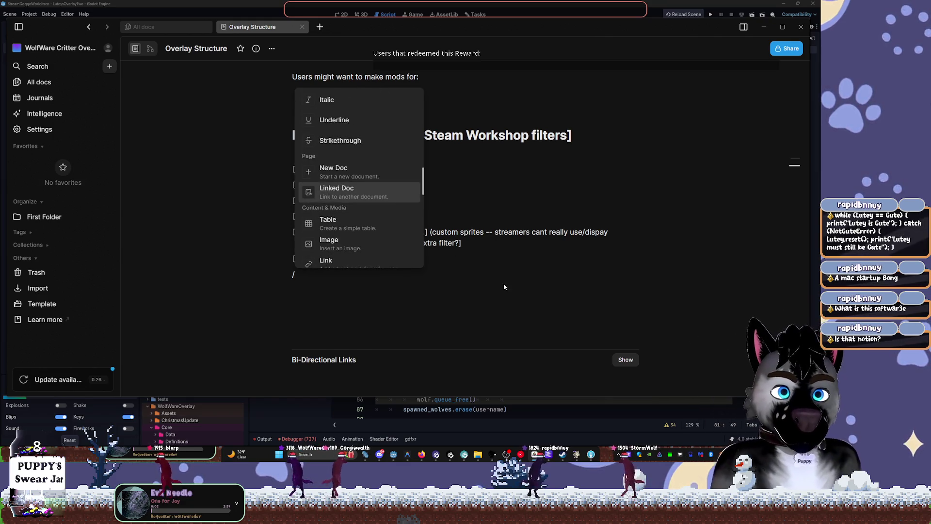
{"action": "left_click", "coordinate": [413, 290]}
{"action": "key", "text": "BackSpace"}
{"action": "scroll", "coordinate": [479, 309], "scroll_direction": "down", "scroll_amount": 1}
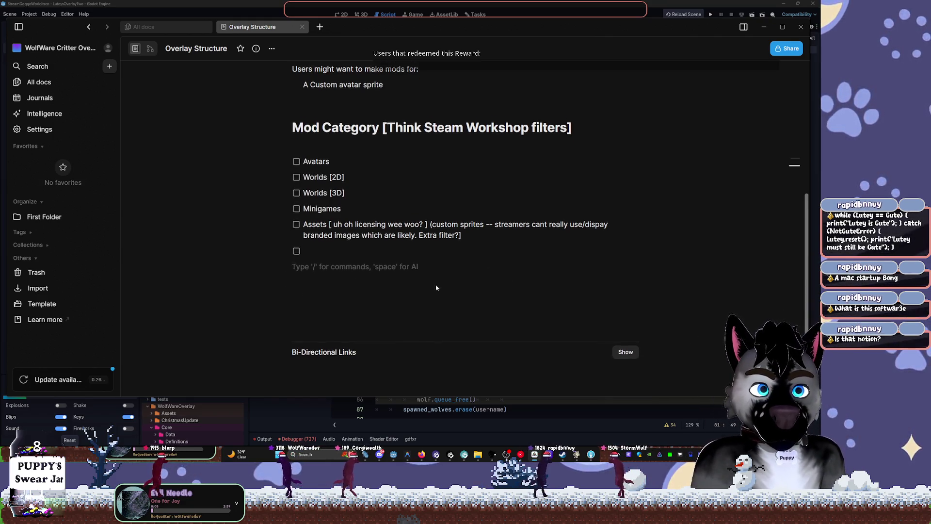
Expand and collapse the Bi-Directional Links section, scroll back to the top, and minimize AFFiNE.
{"action": "left_click", "coordinate": [628, 344]}
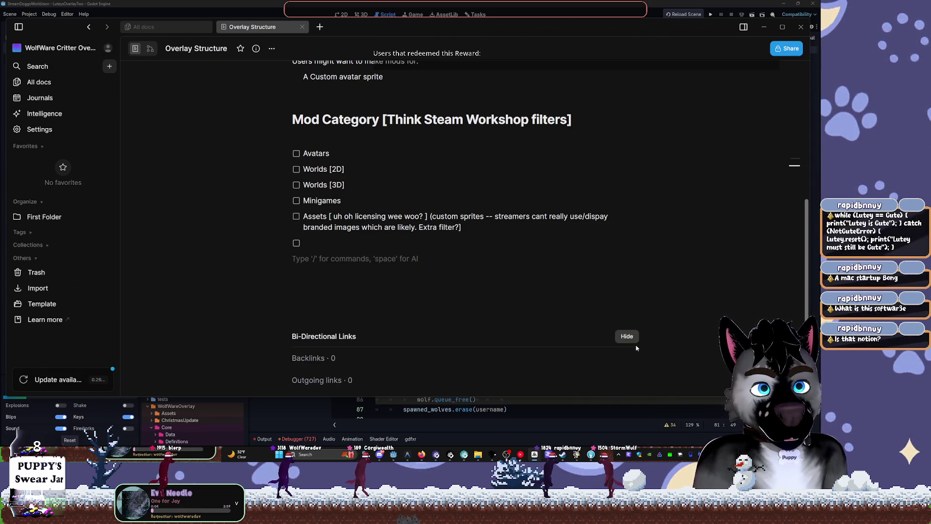
{"action": "scroll", "coordinate": [626, 334], "scroll_direction": "down", "scroll_amount": 1}
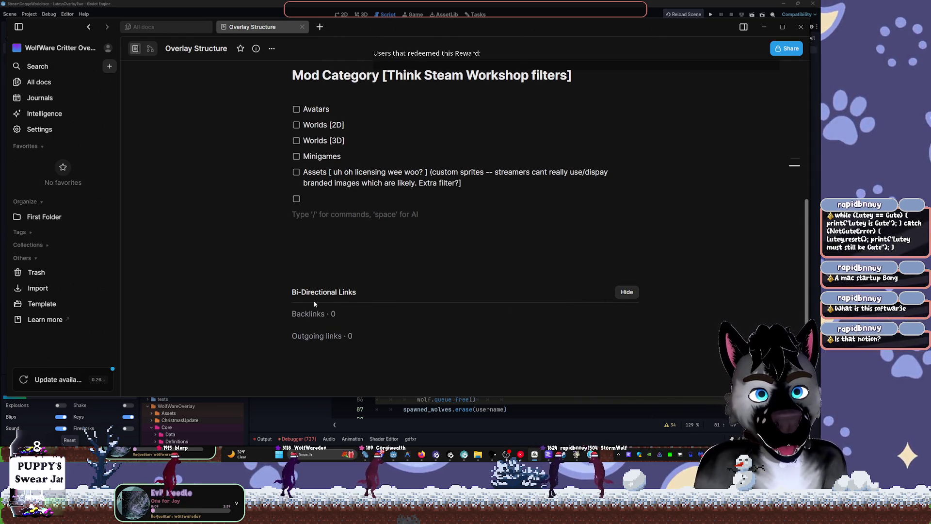
{"action": "left_click", "coordinate": [627, 292]}
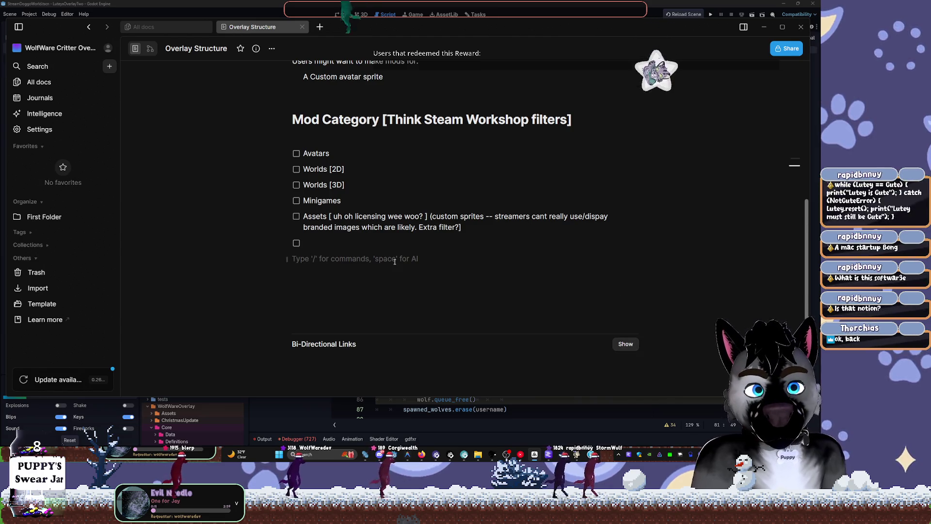
{"action": "scroll", "coordinate": [387, 236], "scroll_direction": "up", "scroll_amount": 3}
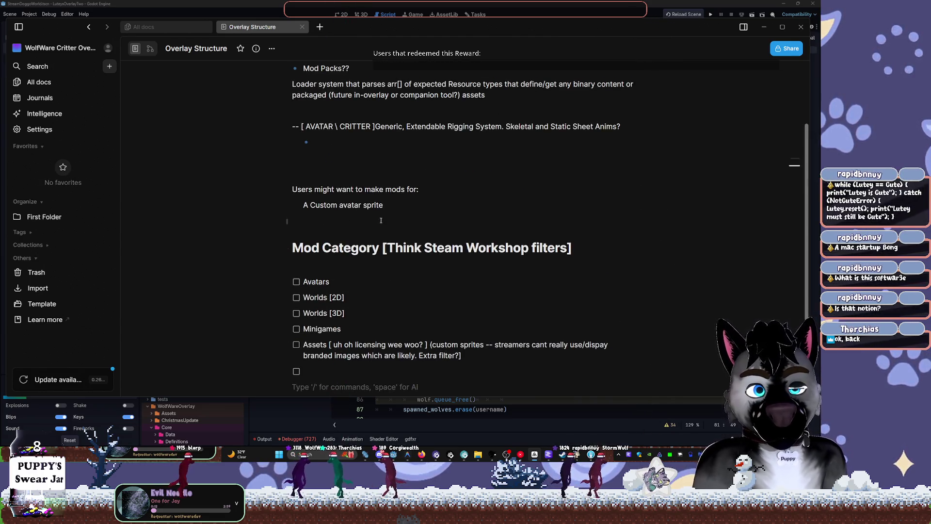
{"action": "scroll", "coordinate": [382, 223], "scroll_direction": "up", "scroll_amount": 1}
{"action": "left_click", "coordinate": [759, 27]}
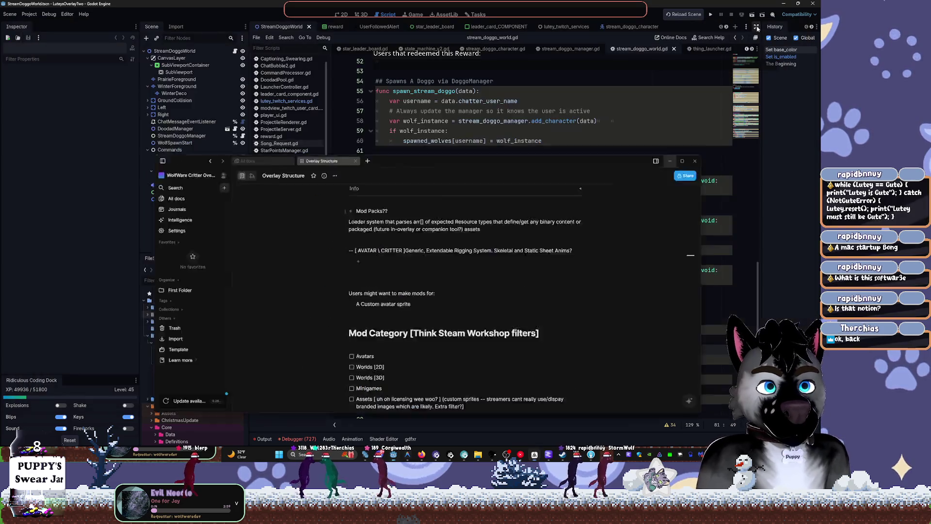
Restore the AFFiNE Overlay Structure window from the taskbar.
{"action": "left_click", "coordinate": [535, 455]}
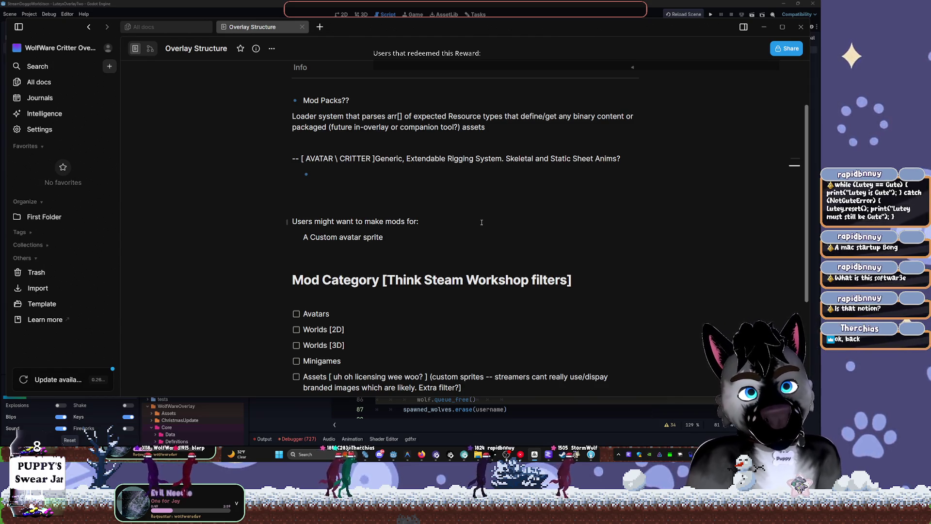
Switch the Overlay Structure doc to Edgeless whiteboard mode and zoom in on the notes.
{"action": "left_click", "coordinate": [150, 48]}
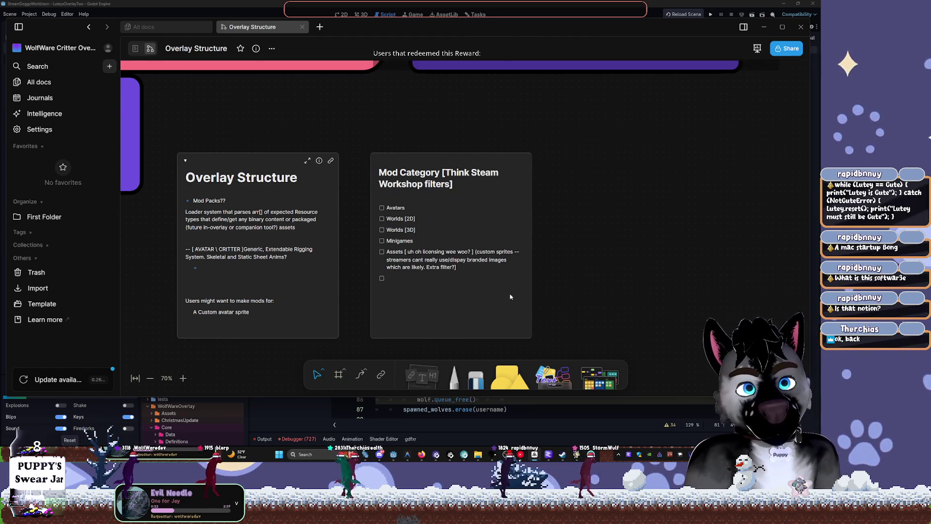
{"action": "scroll", "coordinate": [550, 286], "scroll_direction": "up", "scroll_amount": 1, "text": "ctrl"}
{"action": "scroll", "coordinate": [550, 286], "scroll_direction": "left", "scroll_amount": 5}
Type 'Droppabl' into the empty last item of the Mod Category checklist note.
{"action": "left_click", "coordinate": [529, 263]}
{"action": "left_click", "coordinate": [529, 263]}
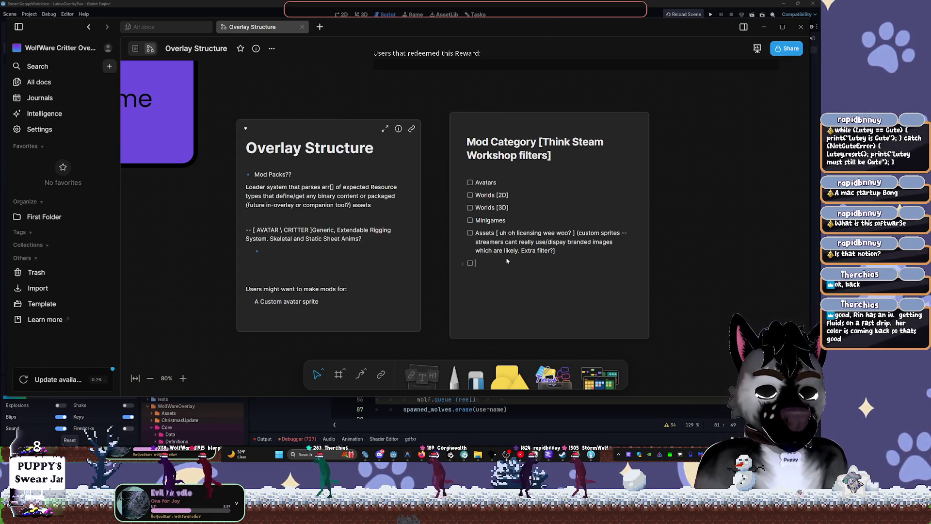
{"action": "type", "text": "Items"}
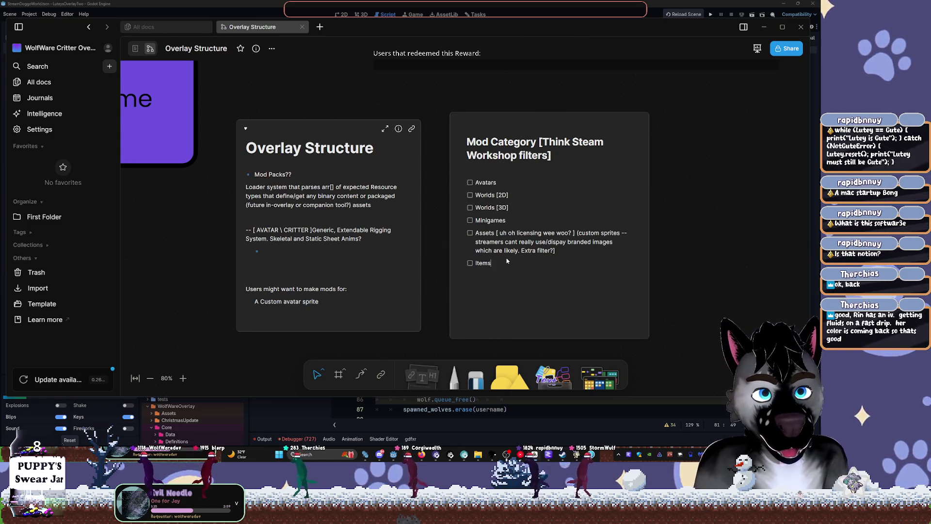
{"action": "key", "text": "BackSpace"}
{"action": "key", "text": "BackSpace"}
{"action": "key", "text": "BackSpace"}
{"action": "type", "text": "Droppabl"}
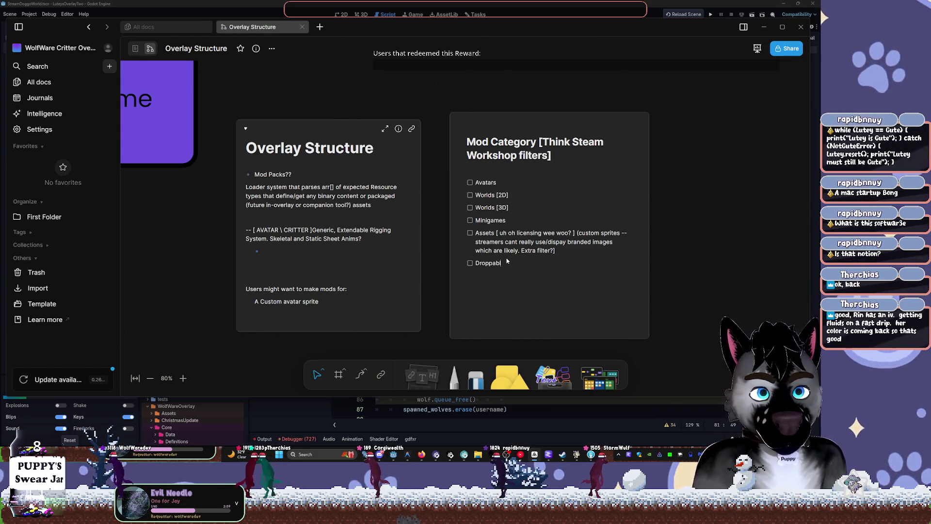